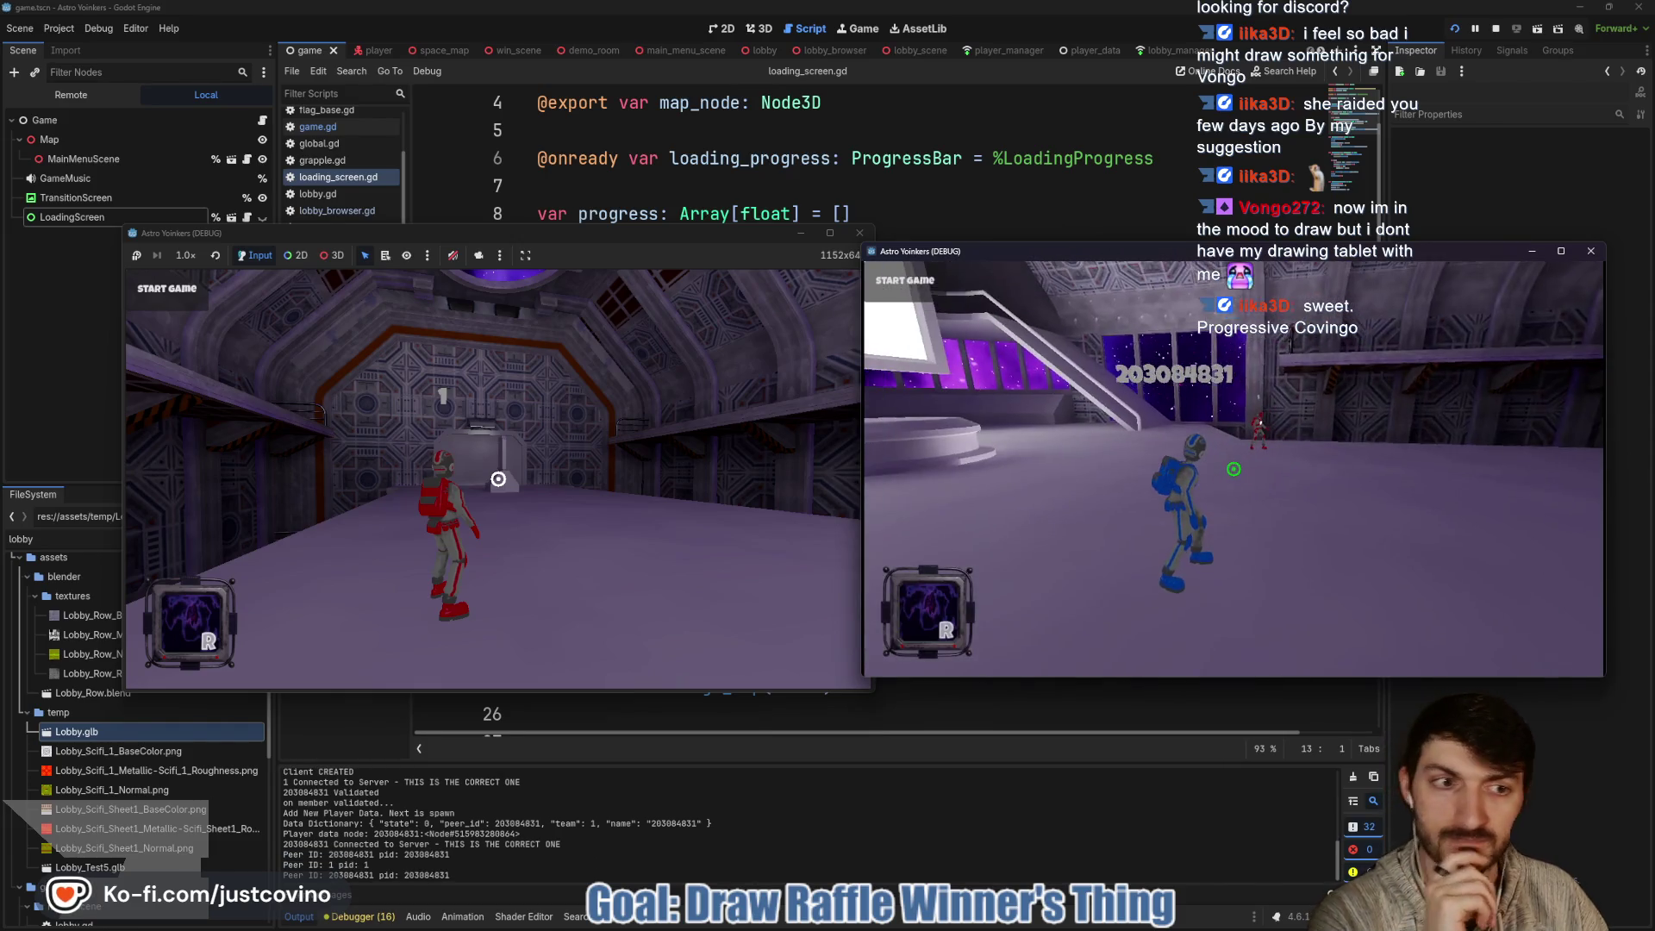
- Run the blue player across the lobby, then bring the left debug client to the front
key("w")
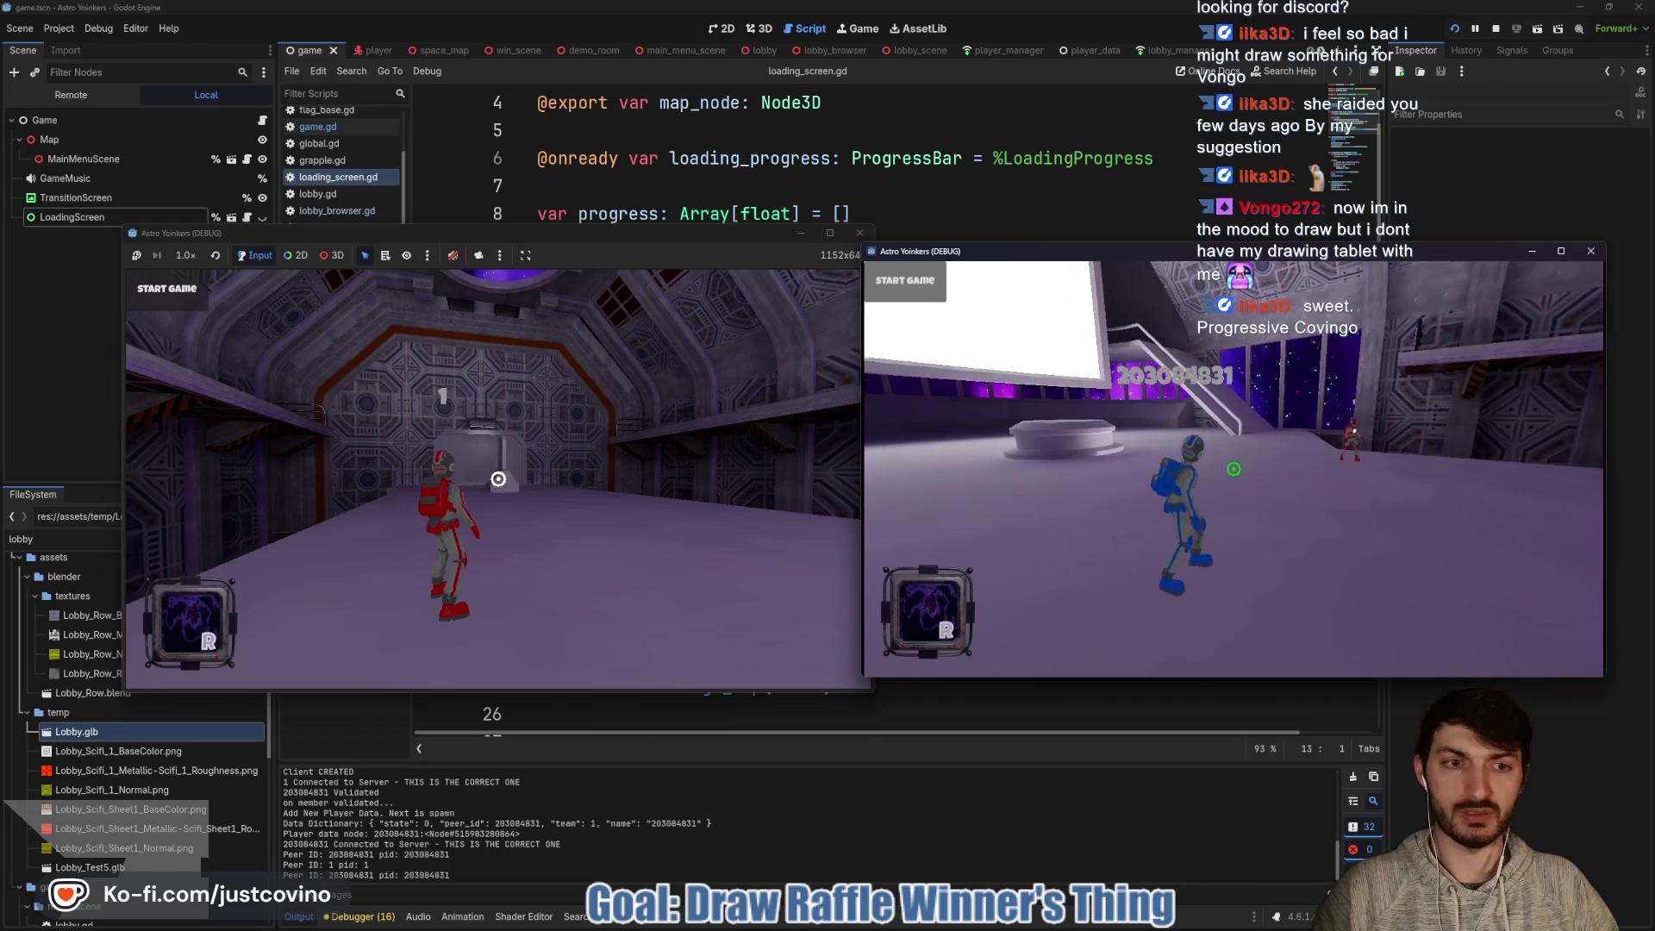
left_click(642, 250)
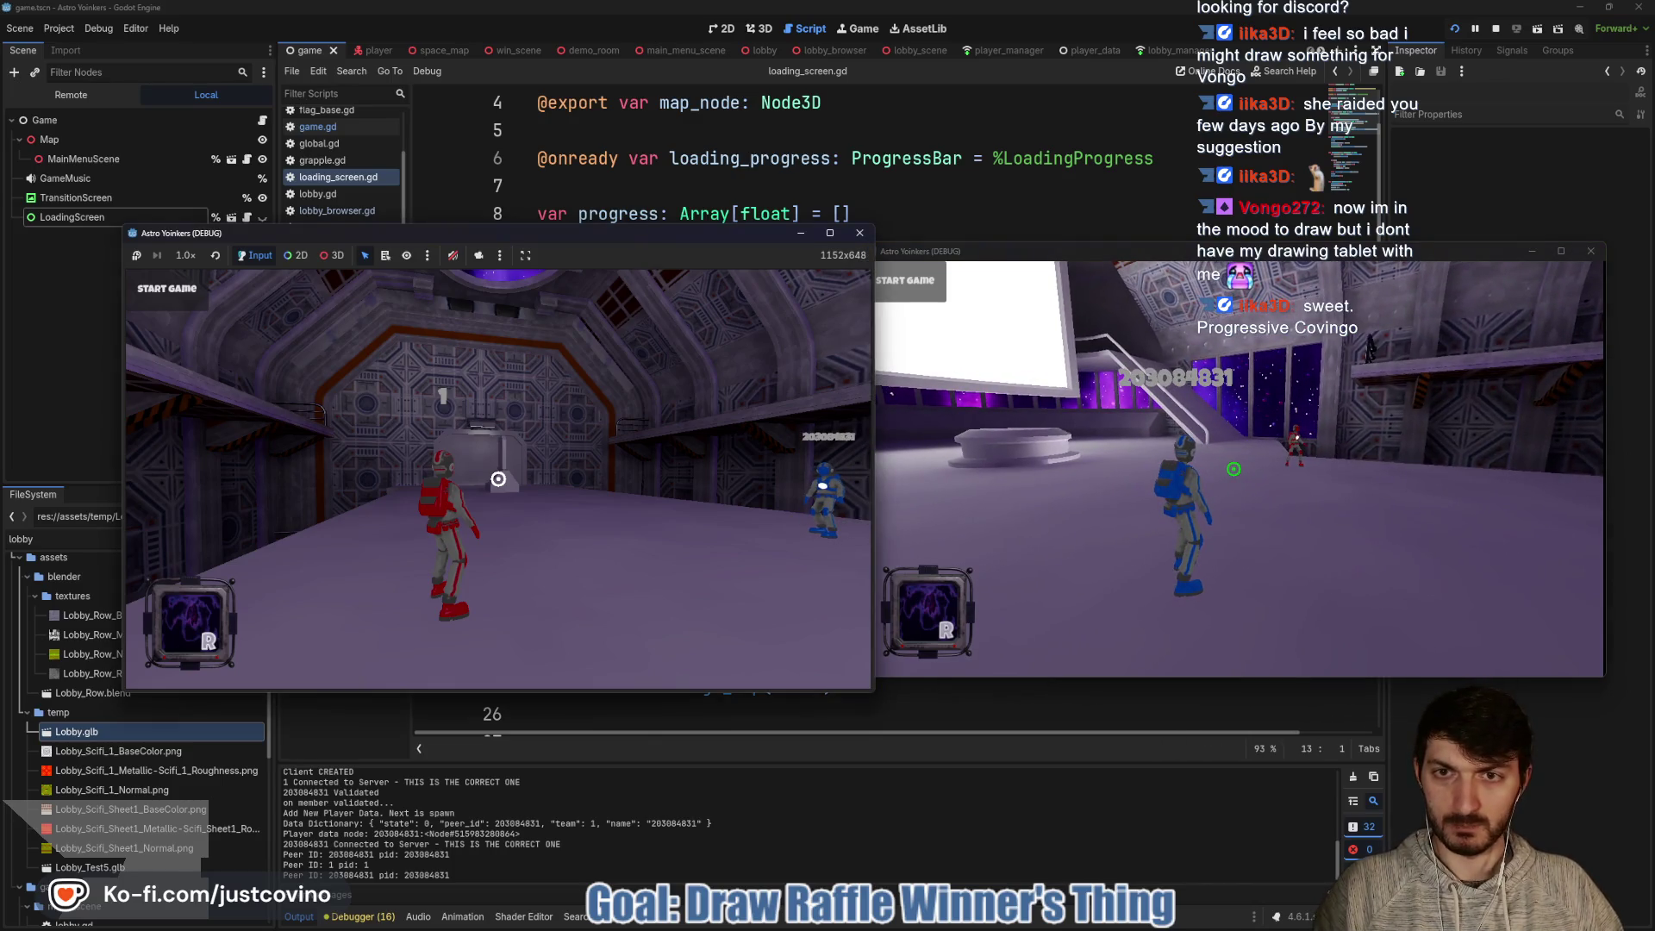
- Start the match and launch the red player off its platform
left_click(162, 288)
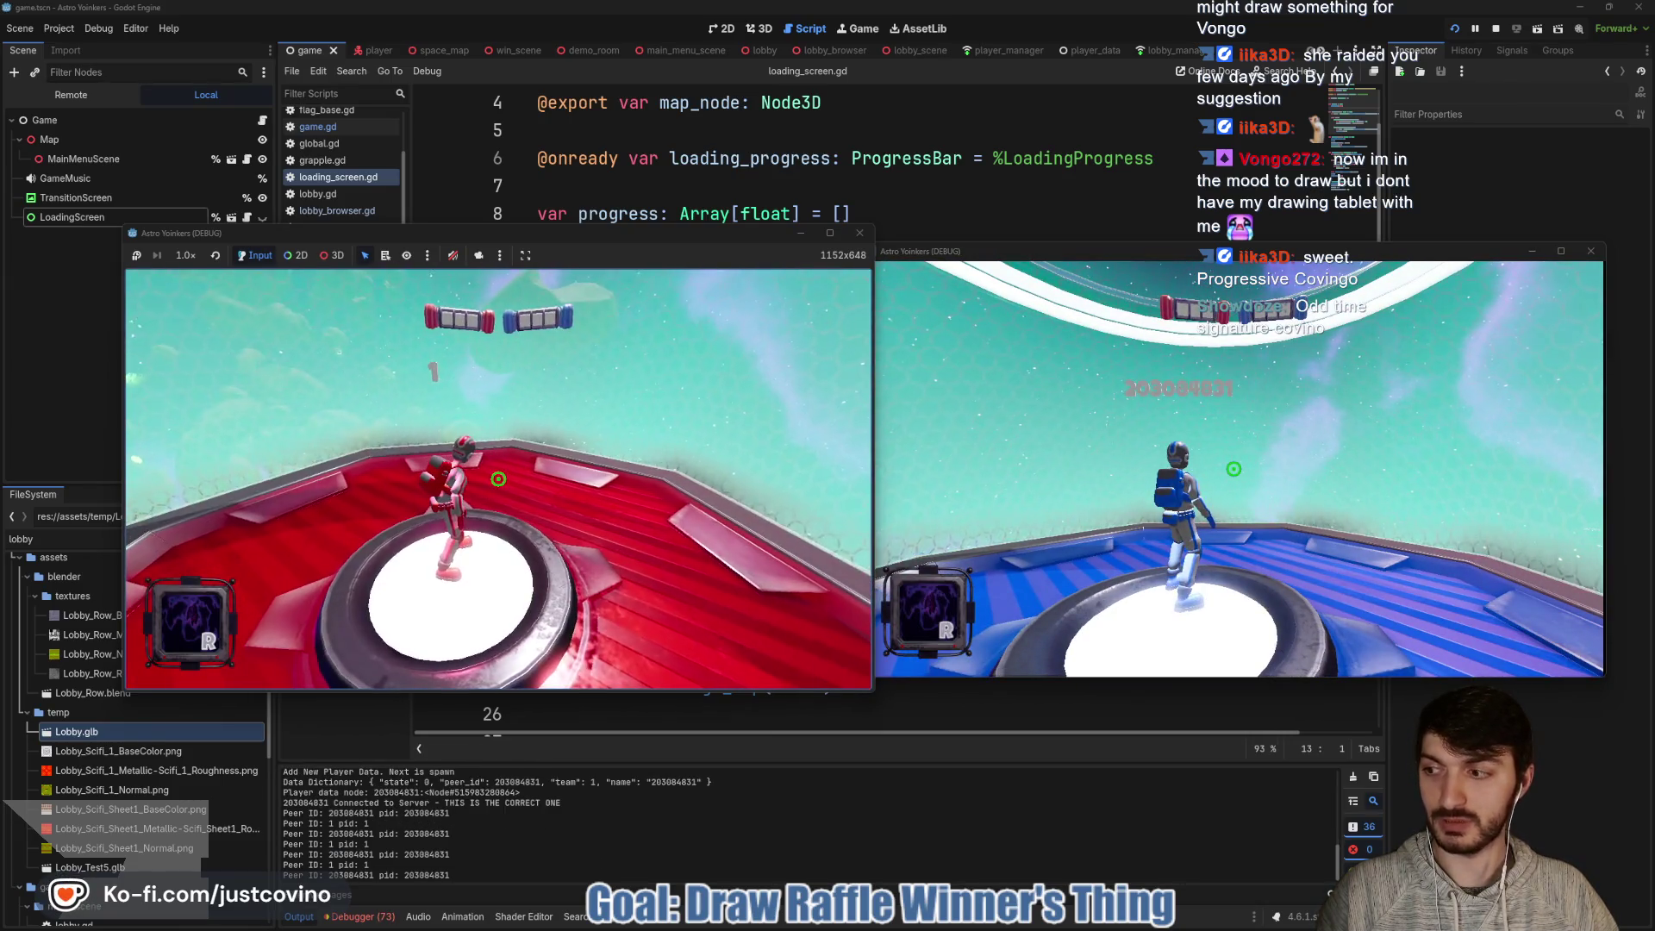
key("w")
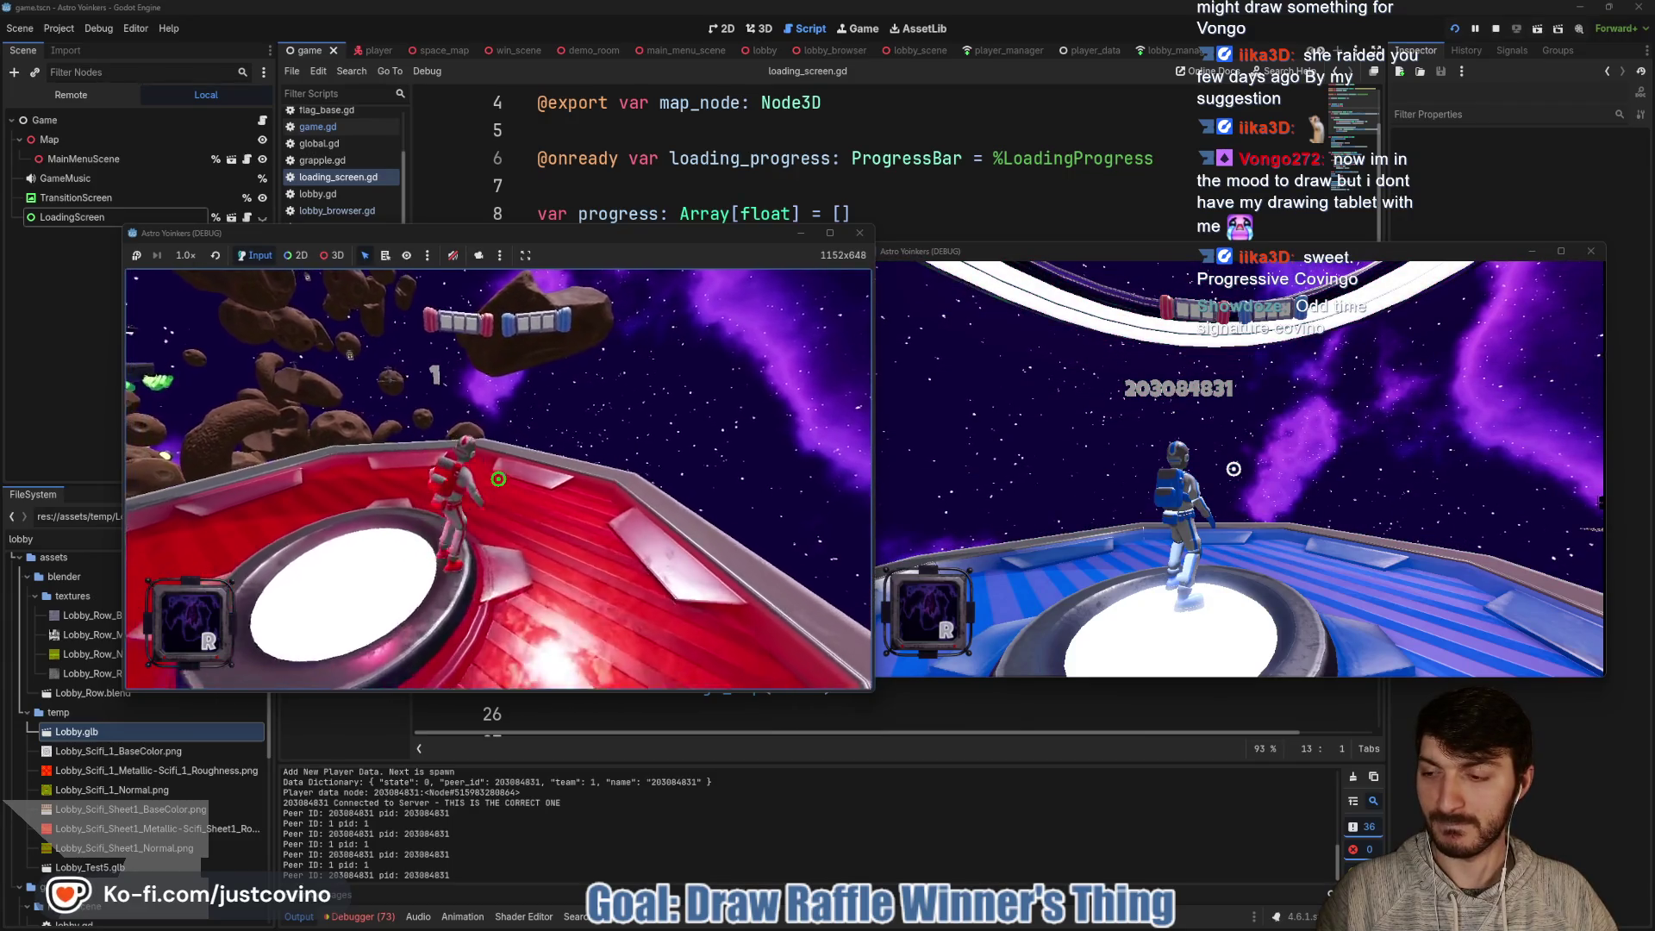
key("super")
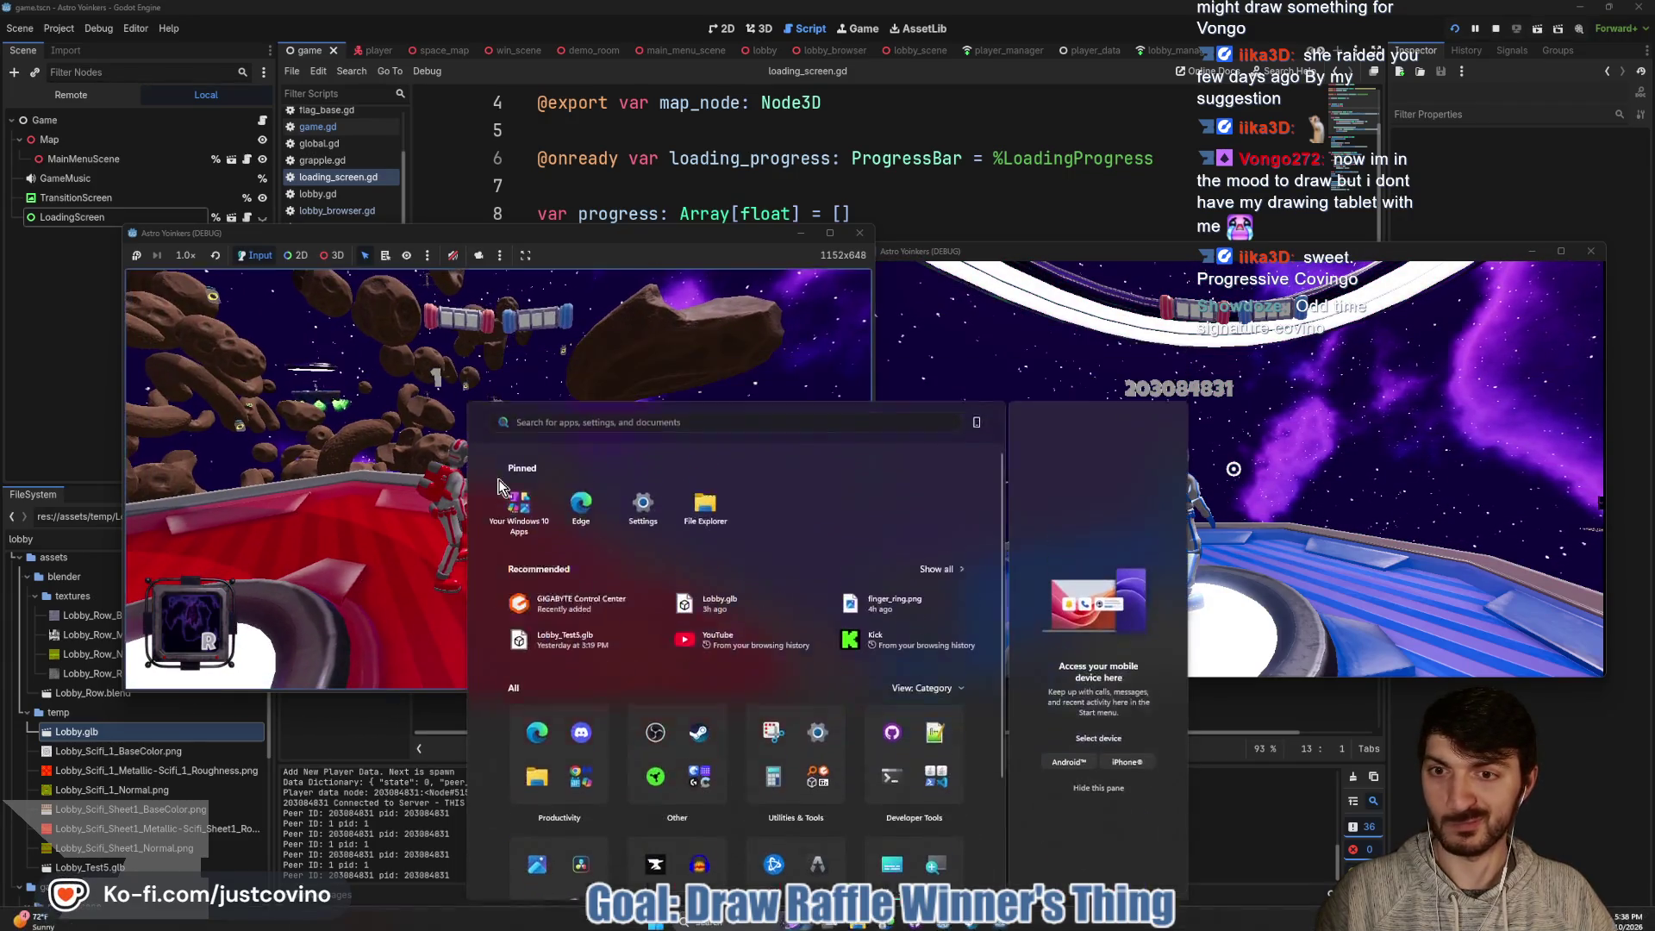
left_click(863, 480)
key("space")
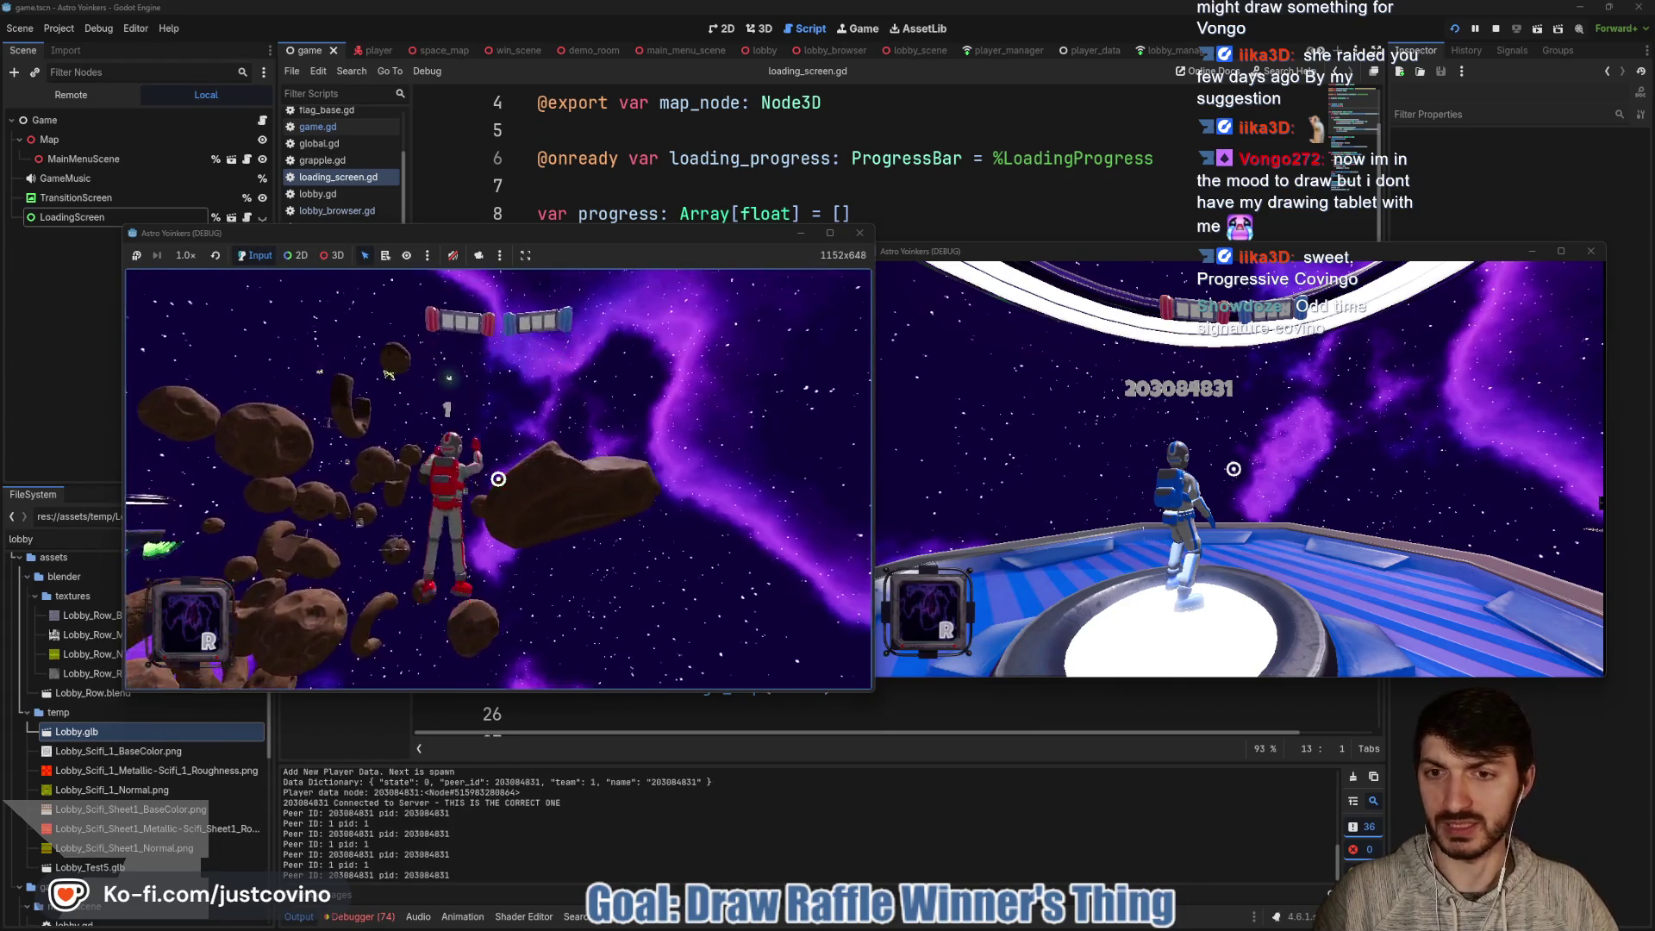
- Grapple between asteroids past the green ship to Asteroid21 and Asteroid27
left_click(498, 480)
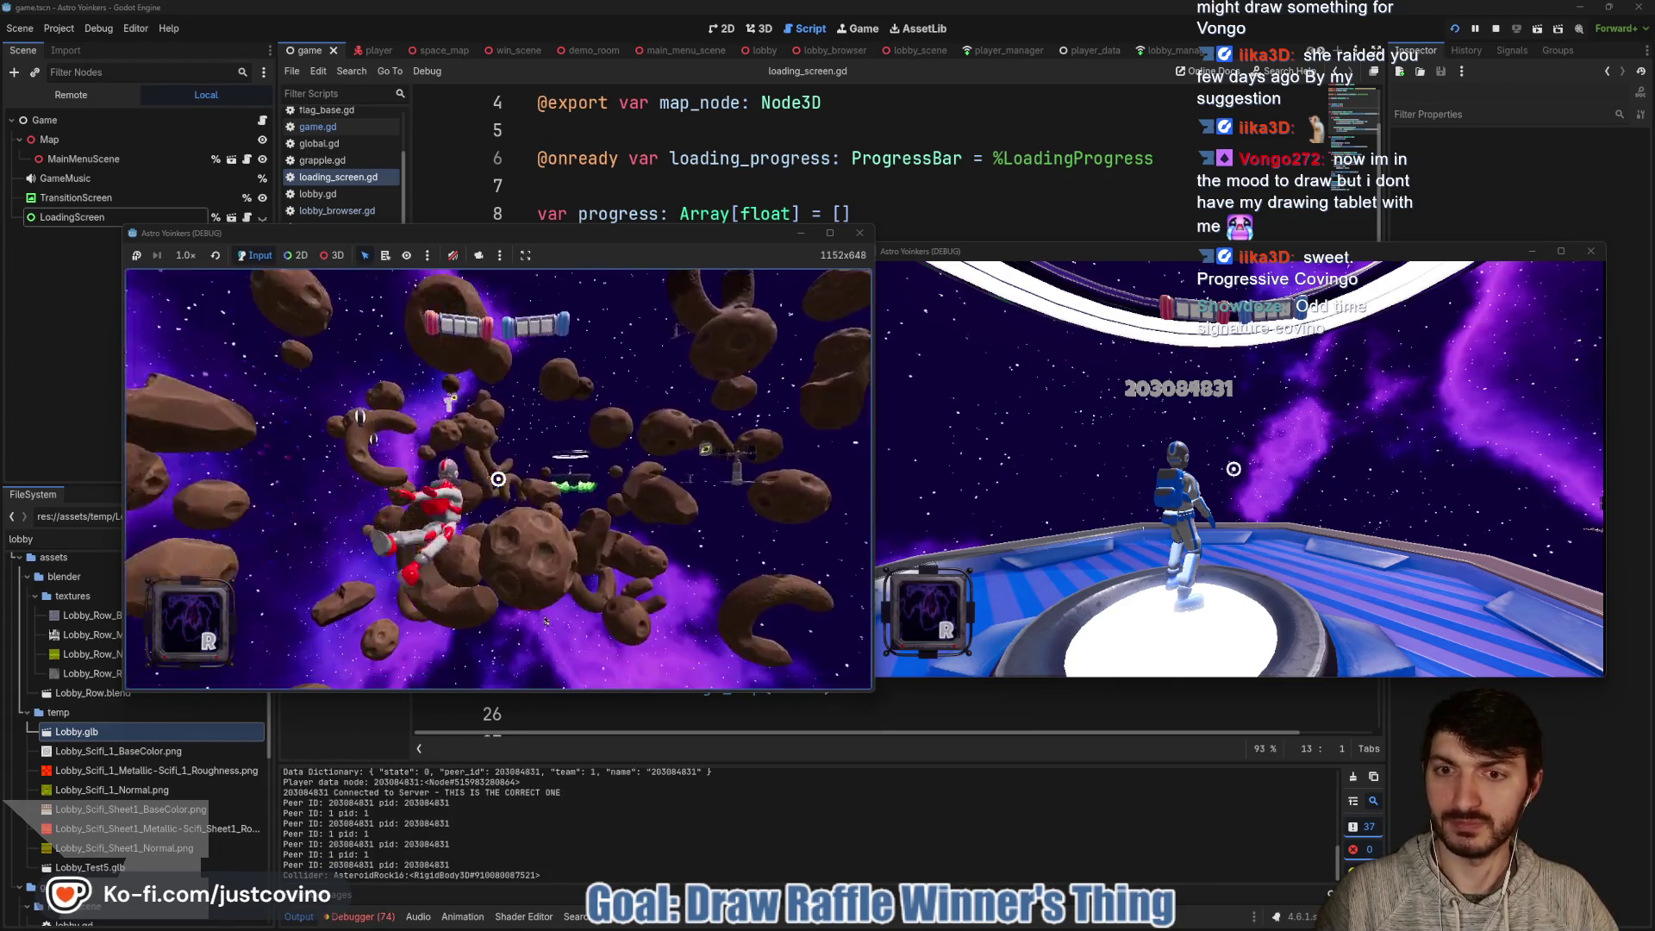
left_click(498, 479)
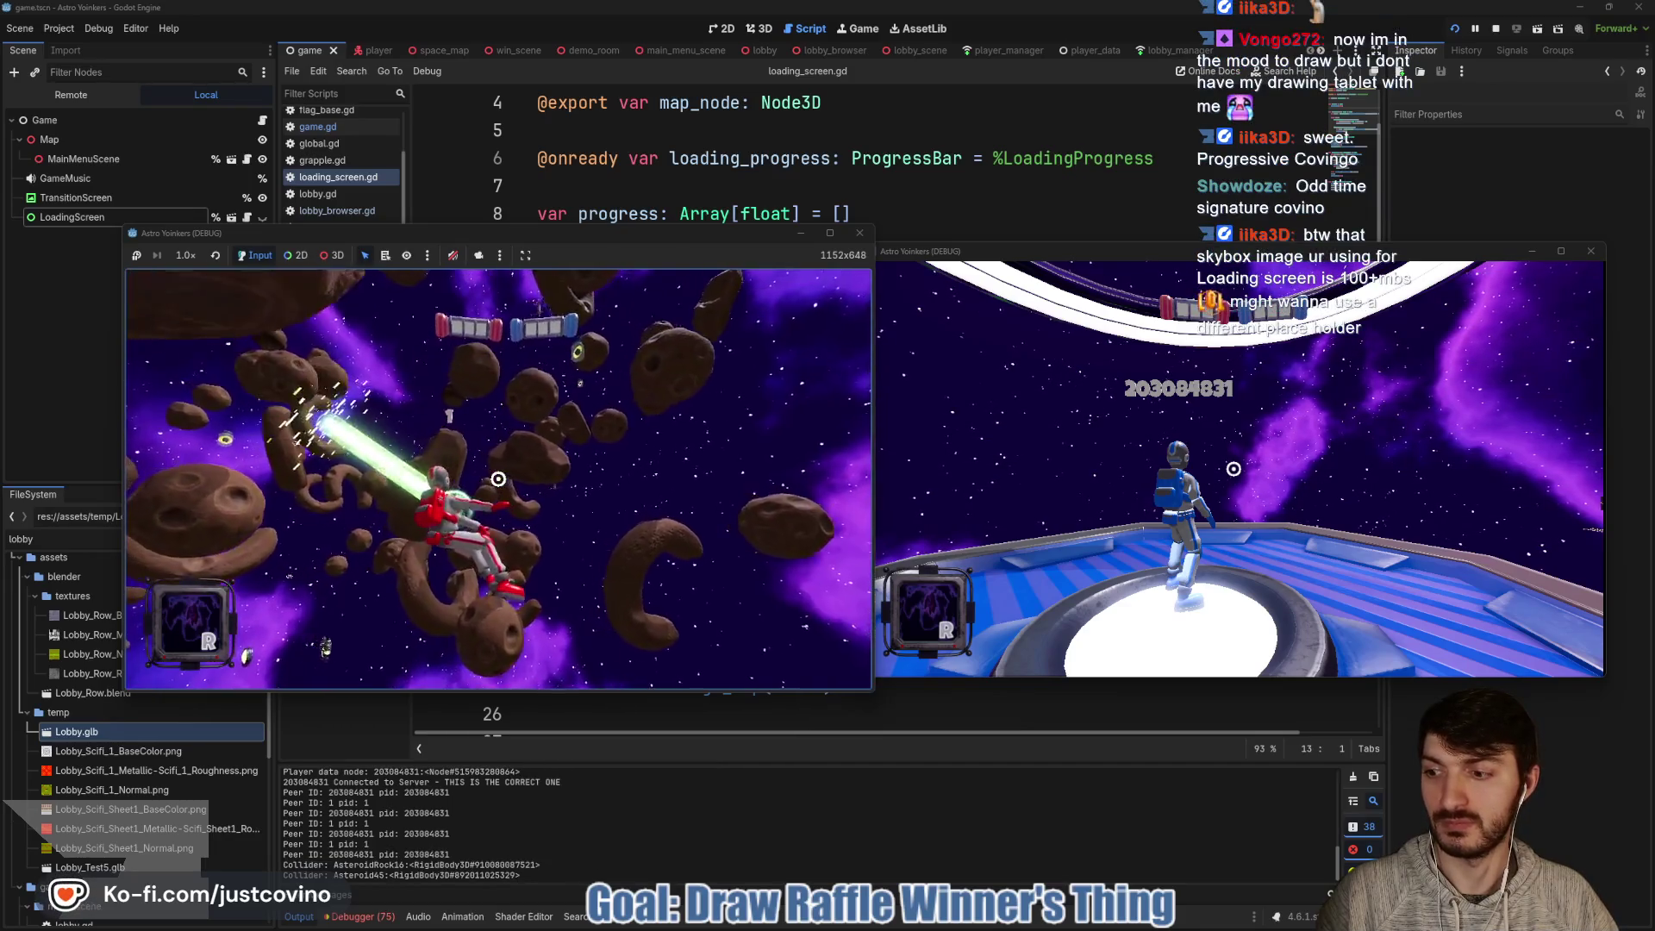
left_click(499, 480)
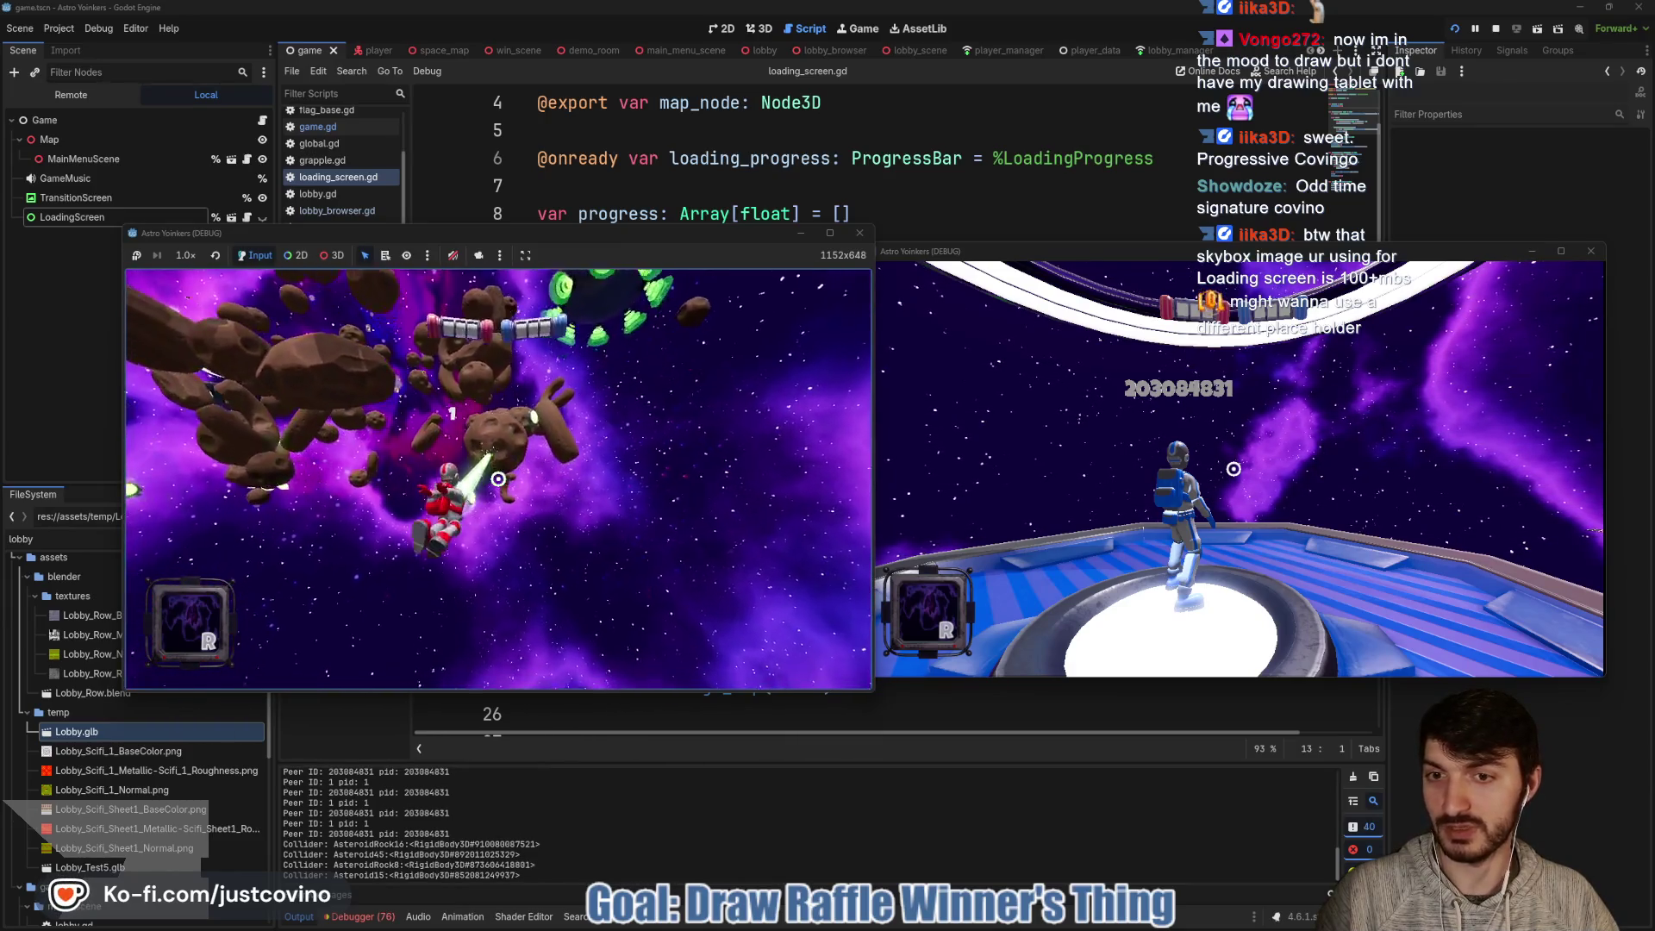
left_click(497, 478)
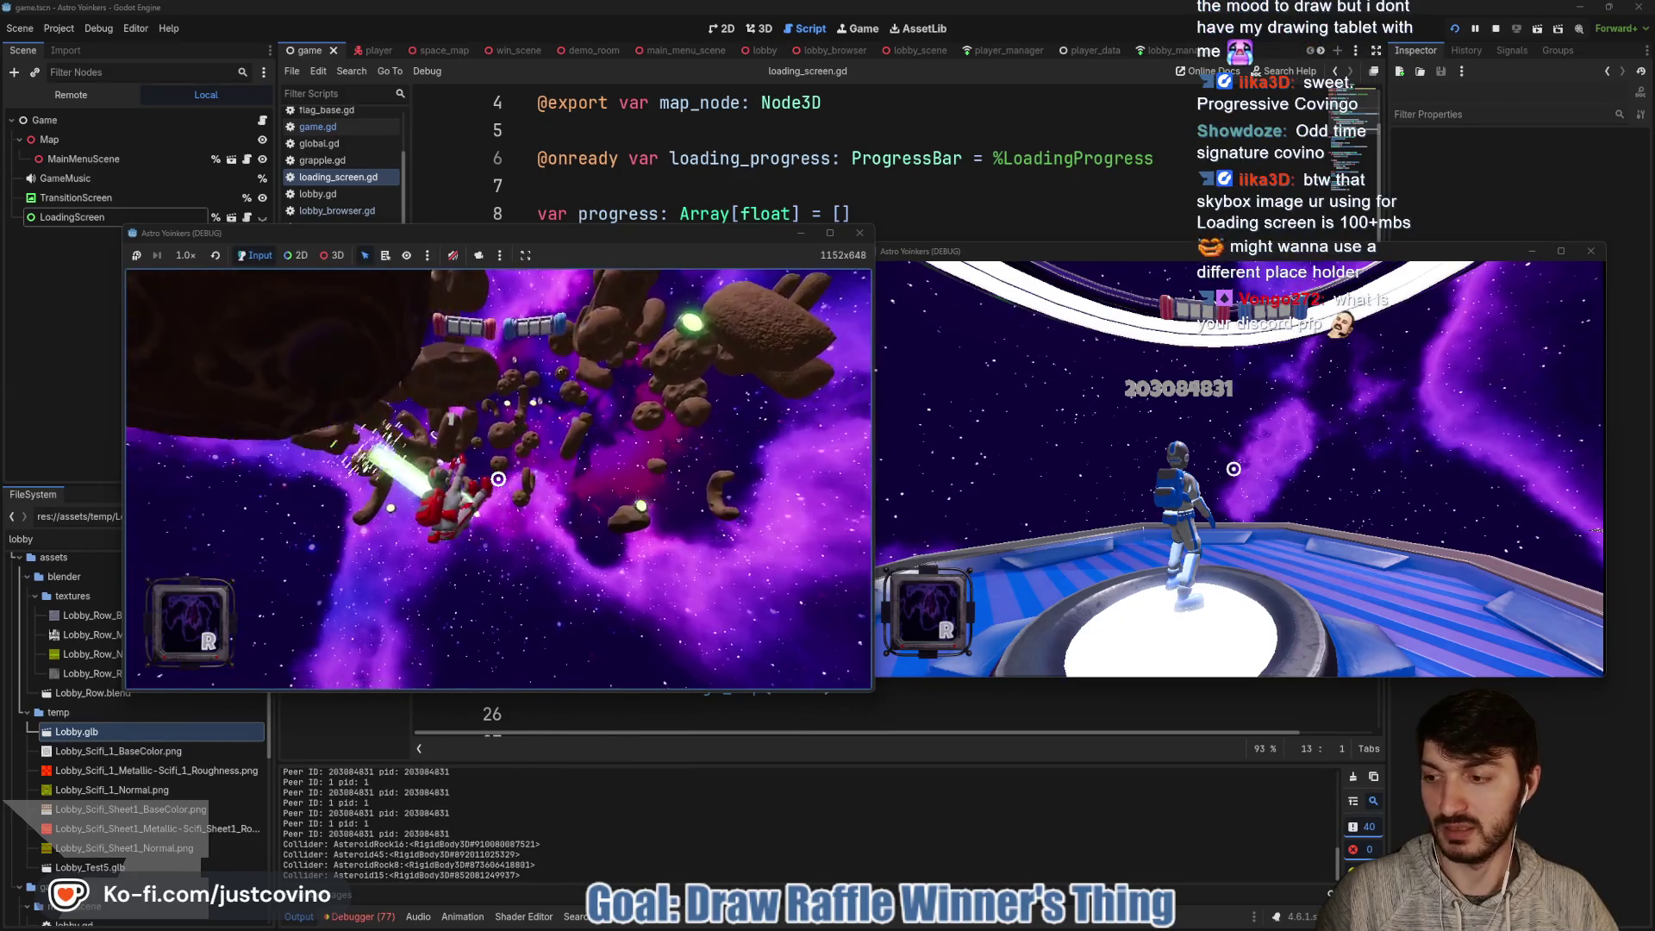
left_click(498, 479)
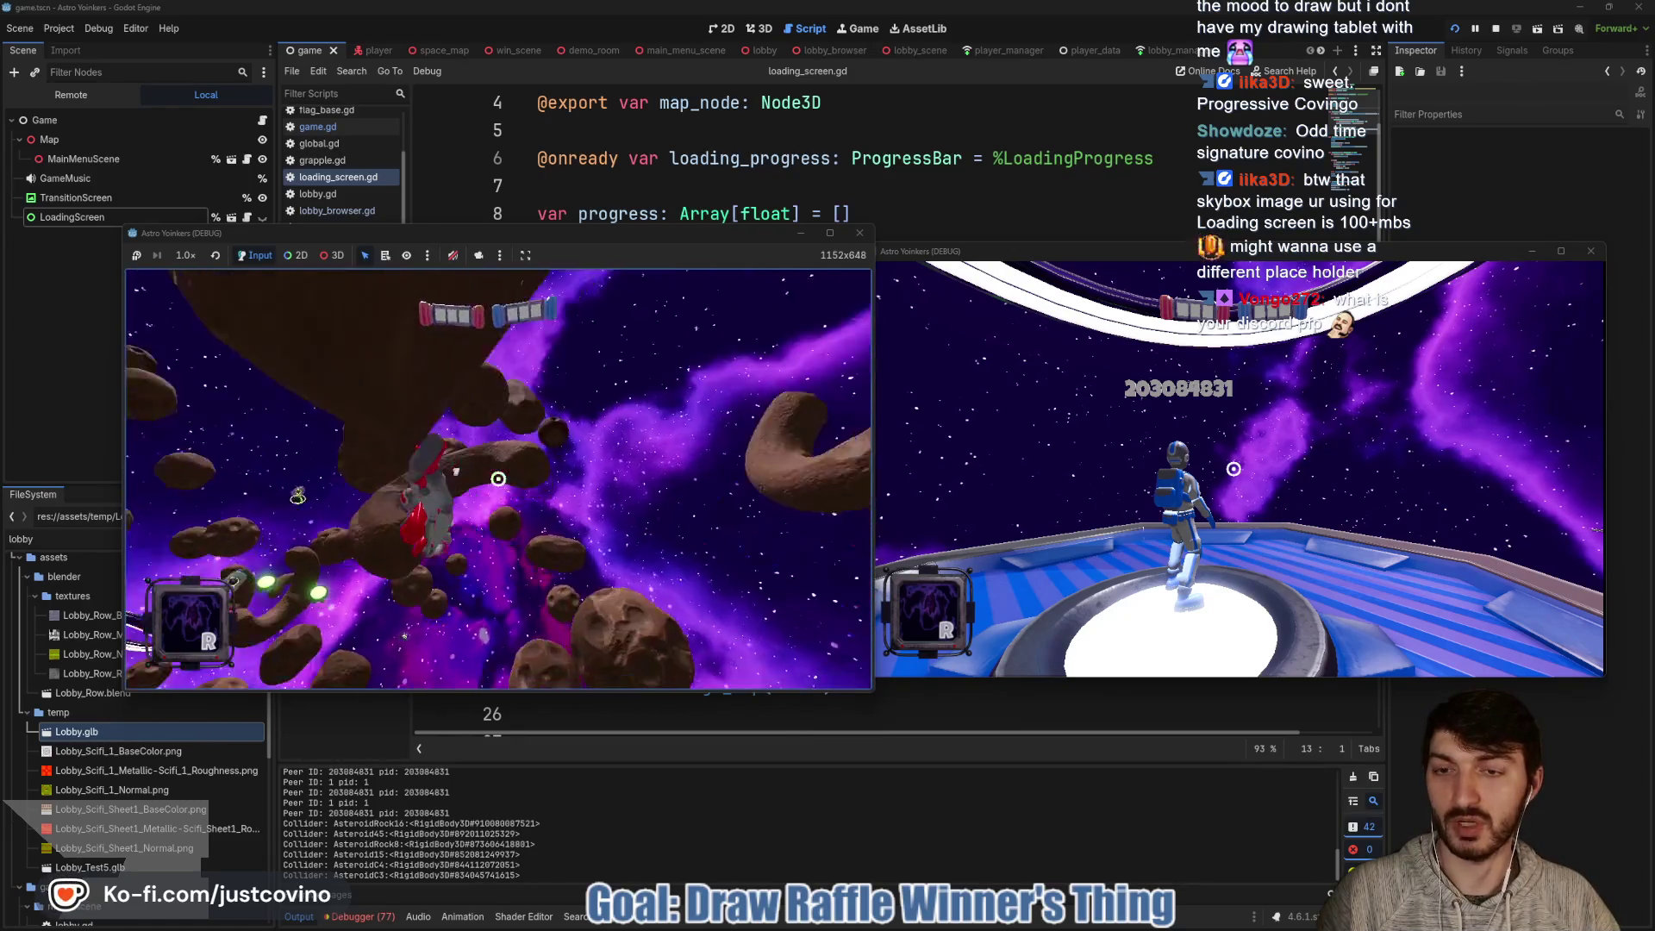
left_click(498, 478)
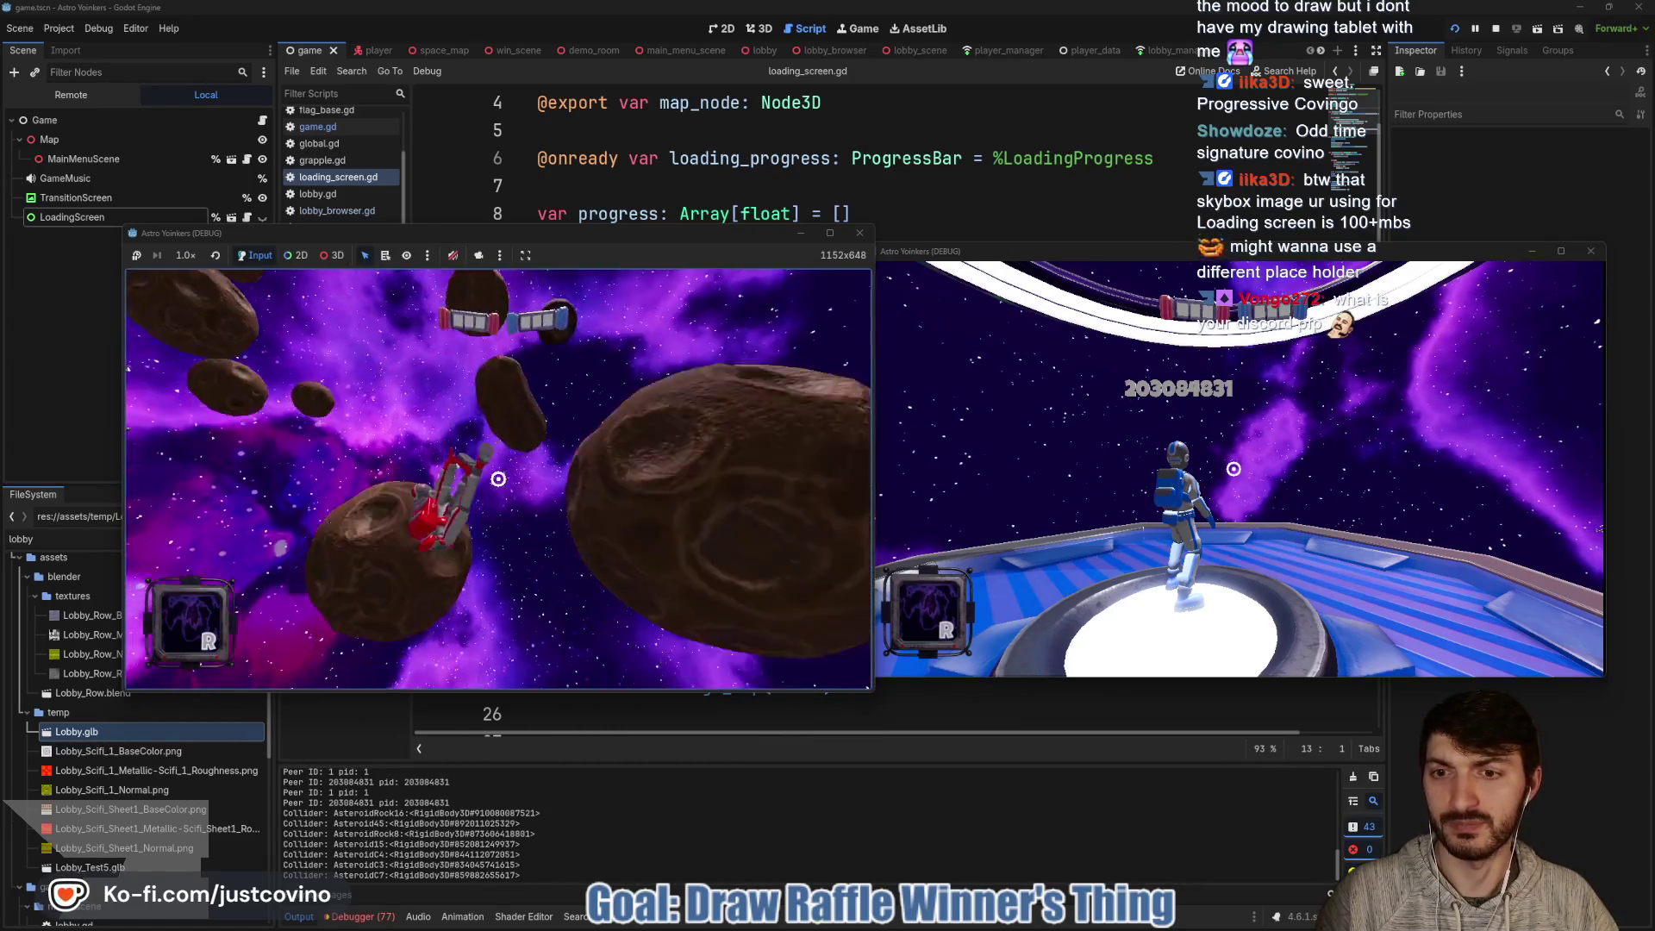
left_click(499, 479)
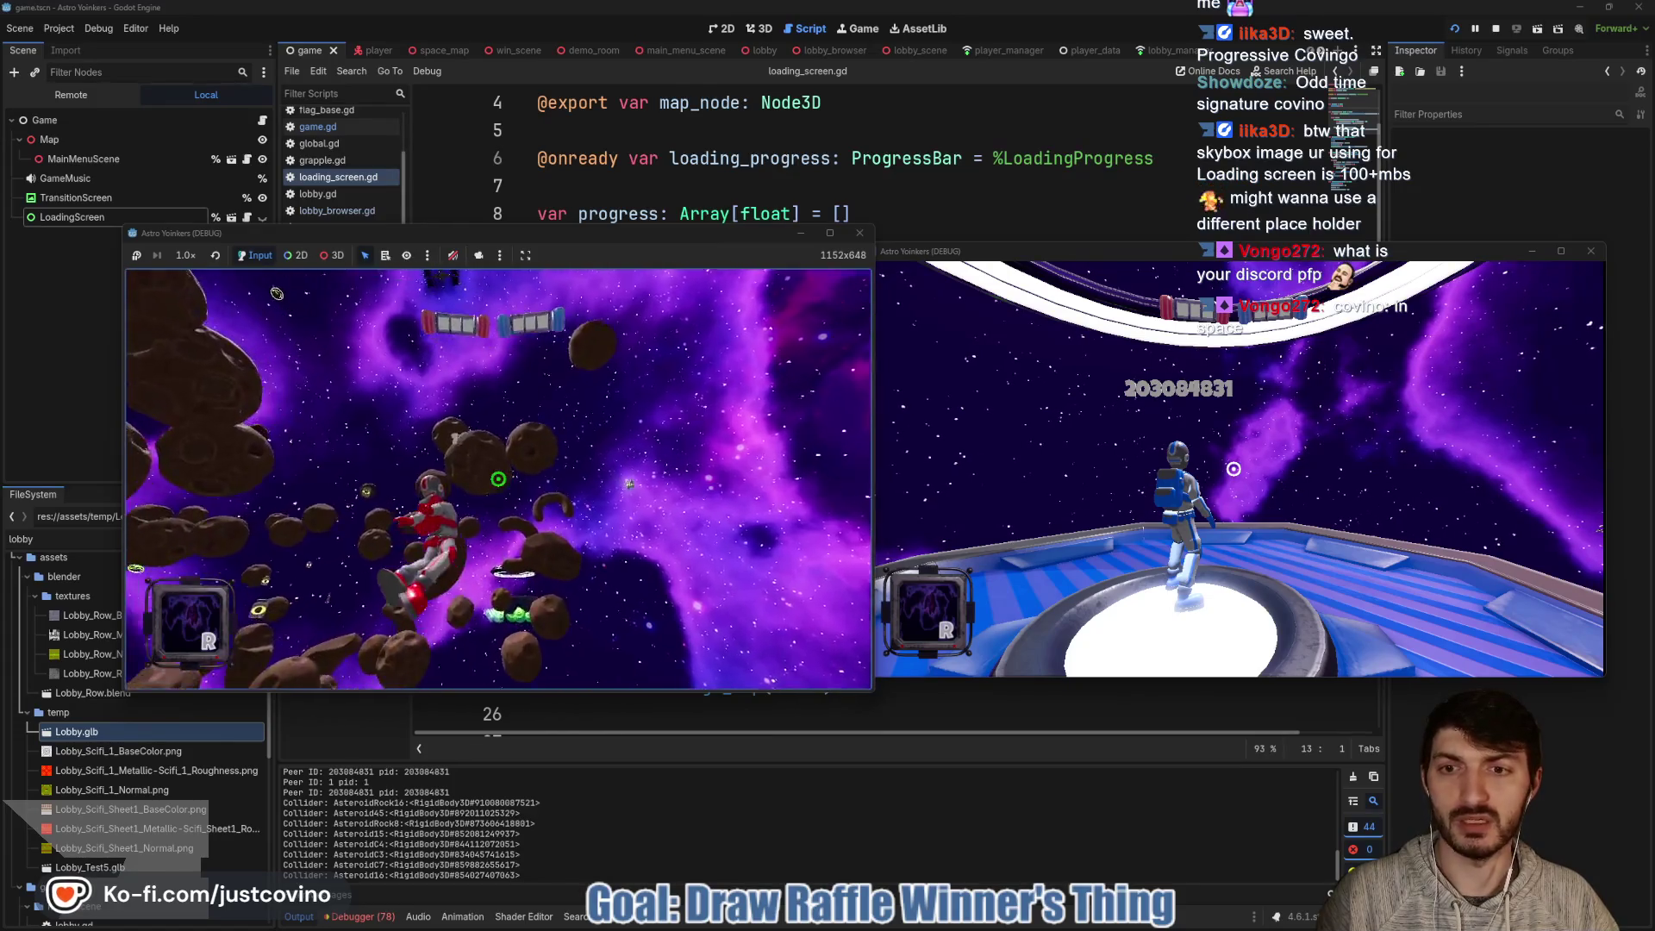
left_click(499, 479)
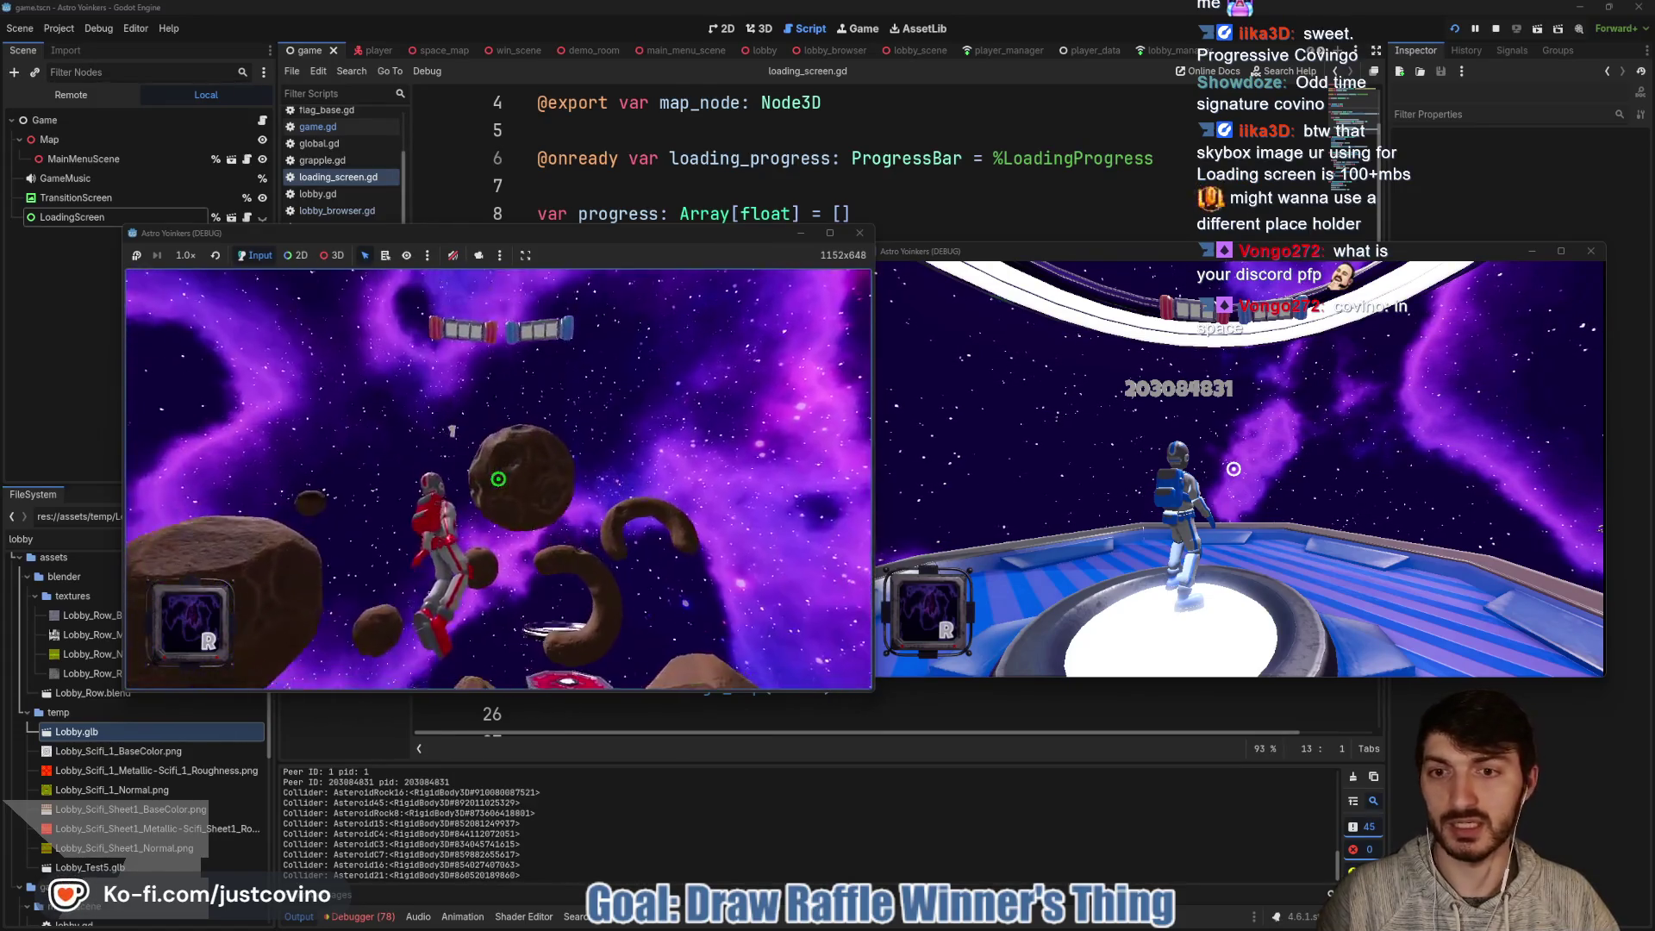
left_click(498, 480)
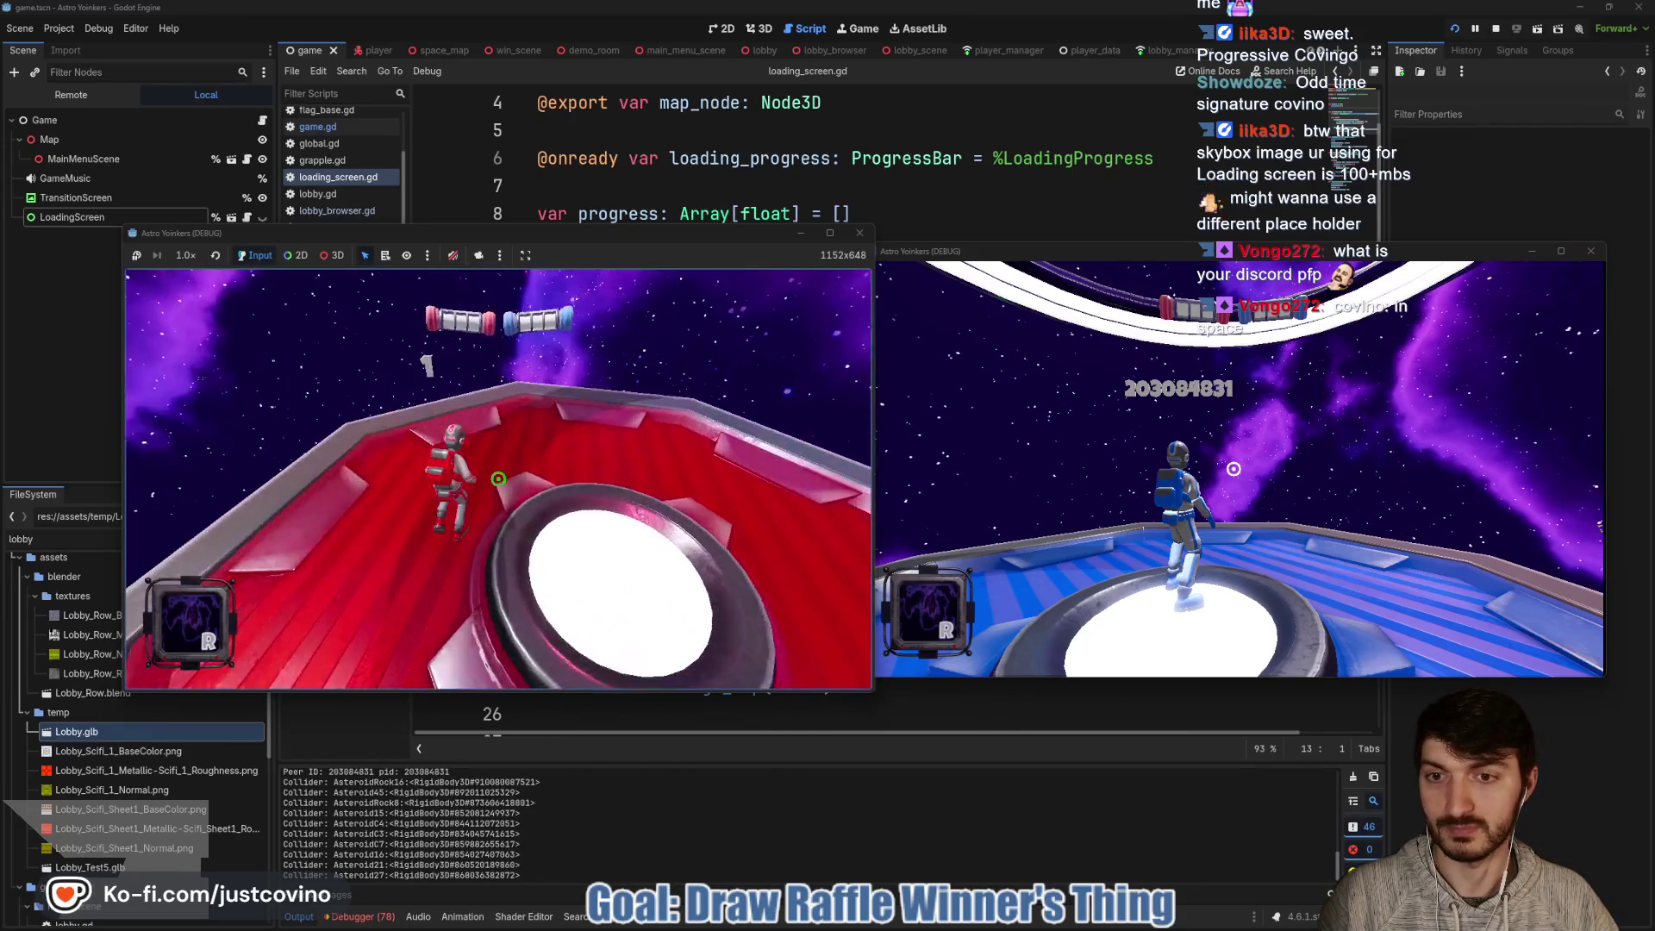
- Launch off the red platform and grapple via Asteroid27, 40, 17, 25, Rock6 and C2 to the green ship
key("w")
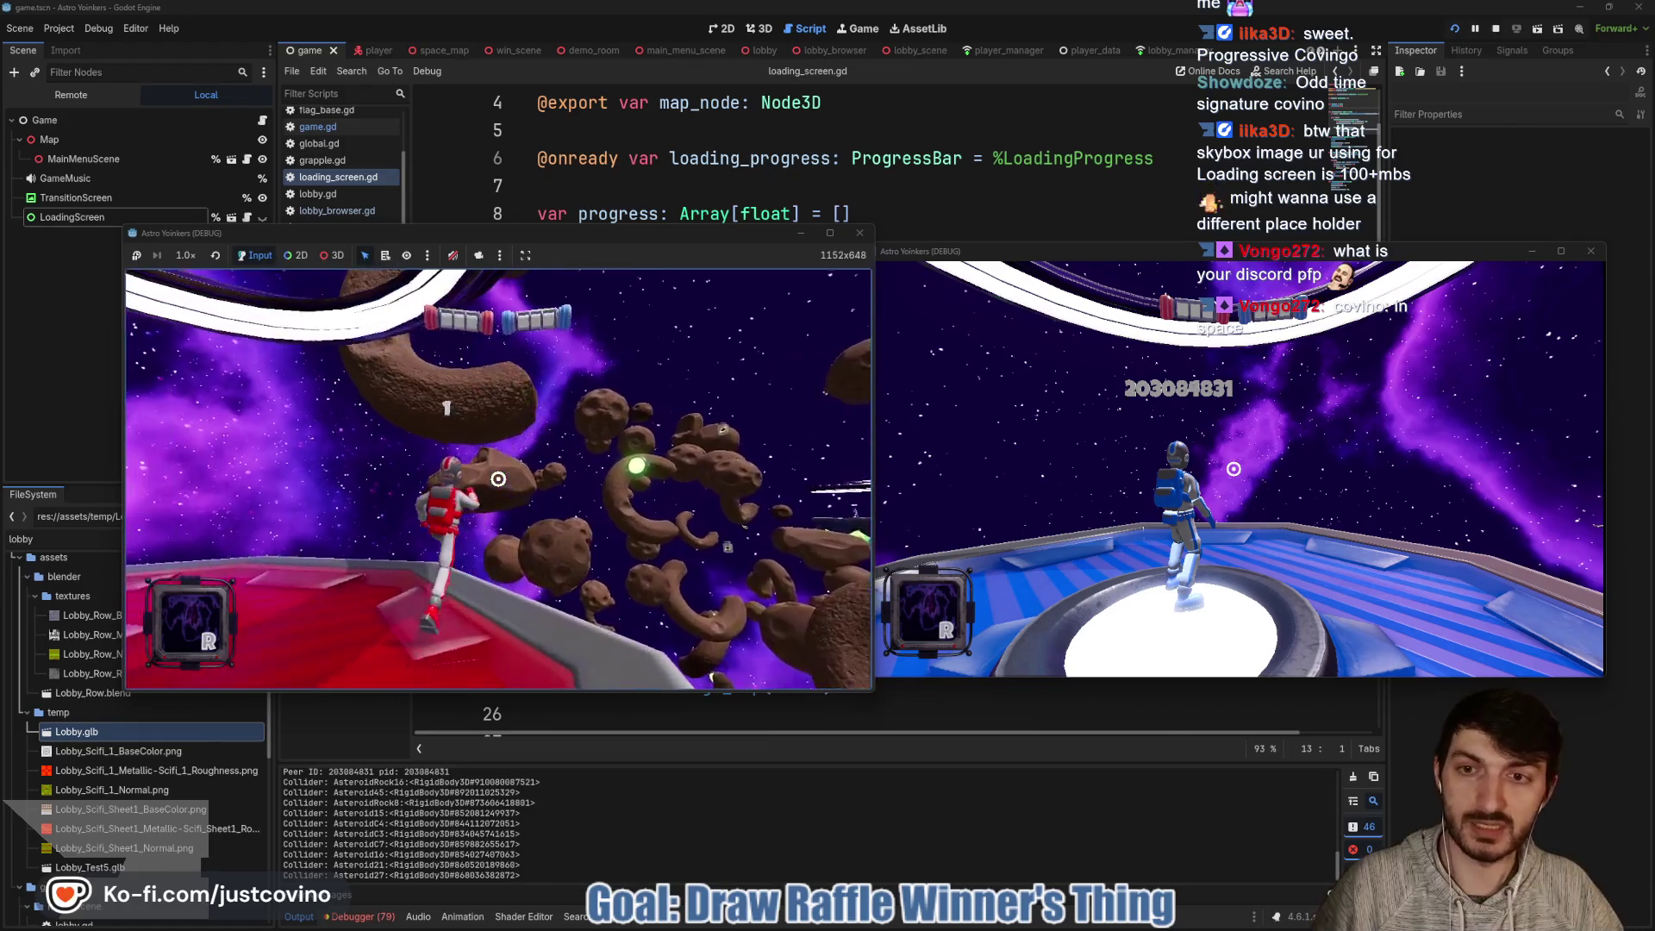
left_click(498, 478)
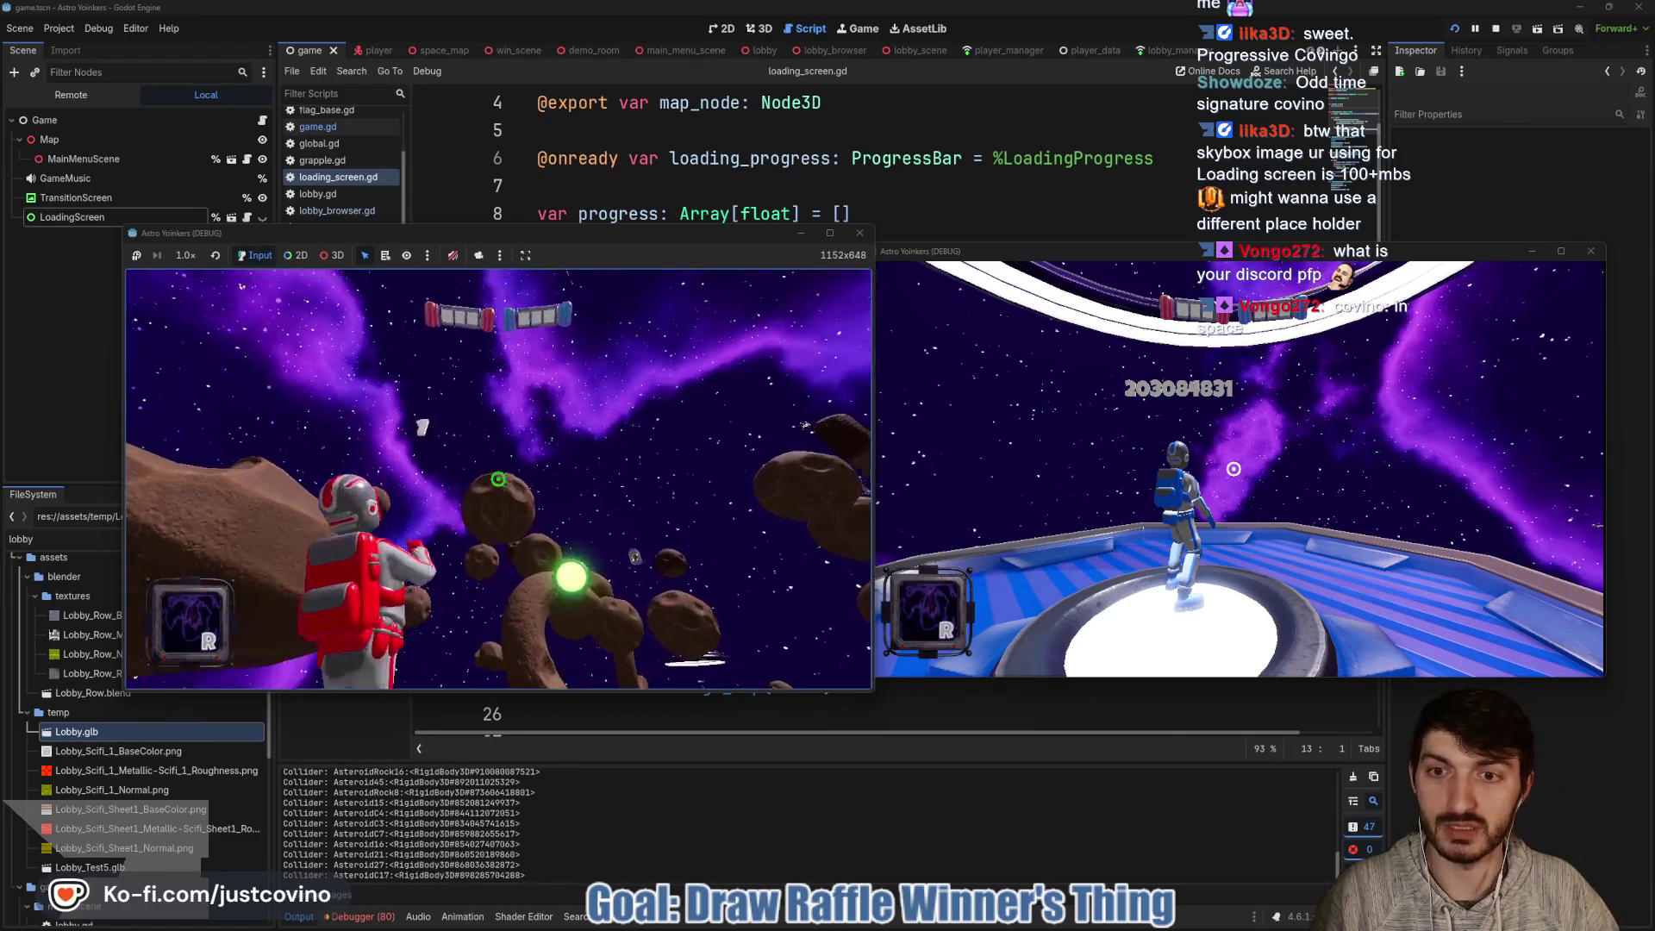
left_click(498, 478)
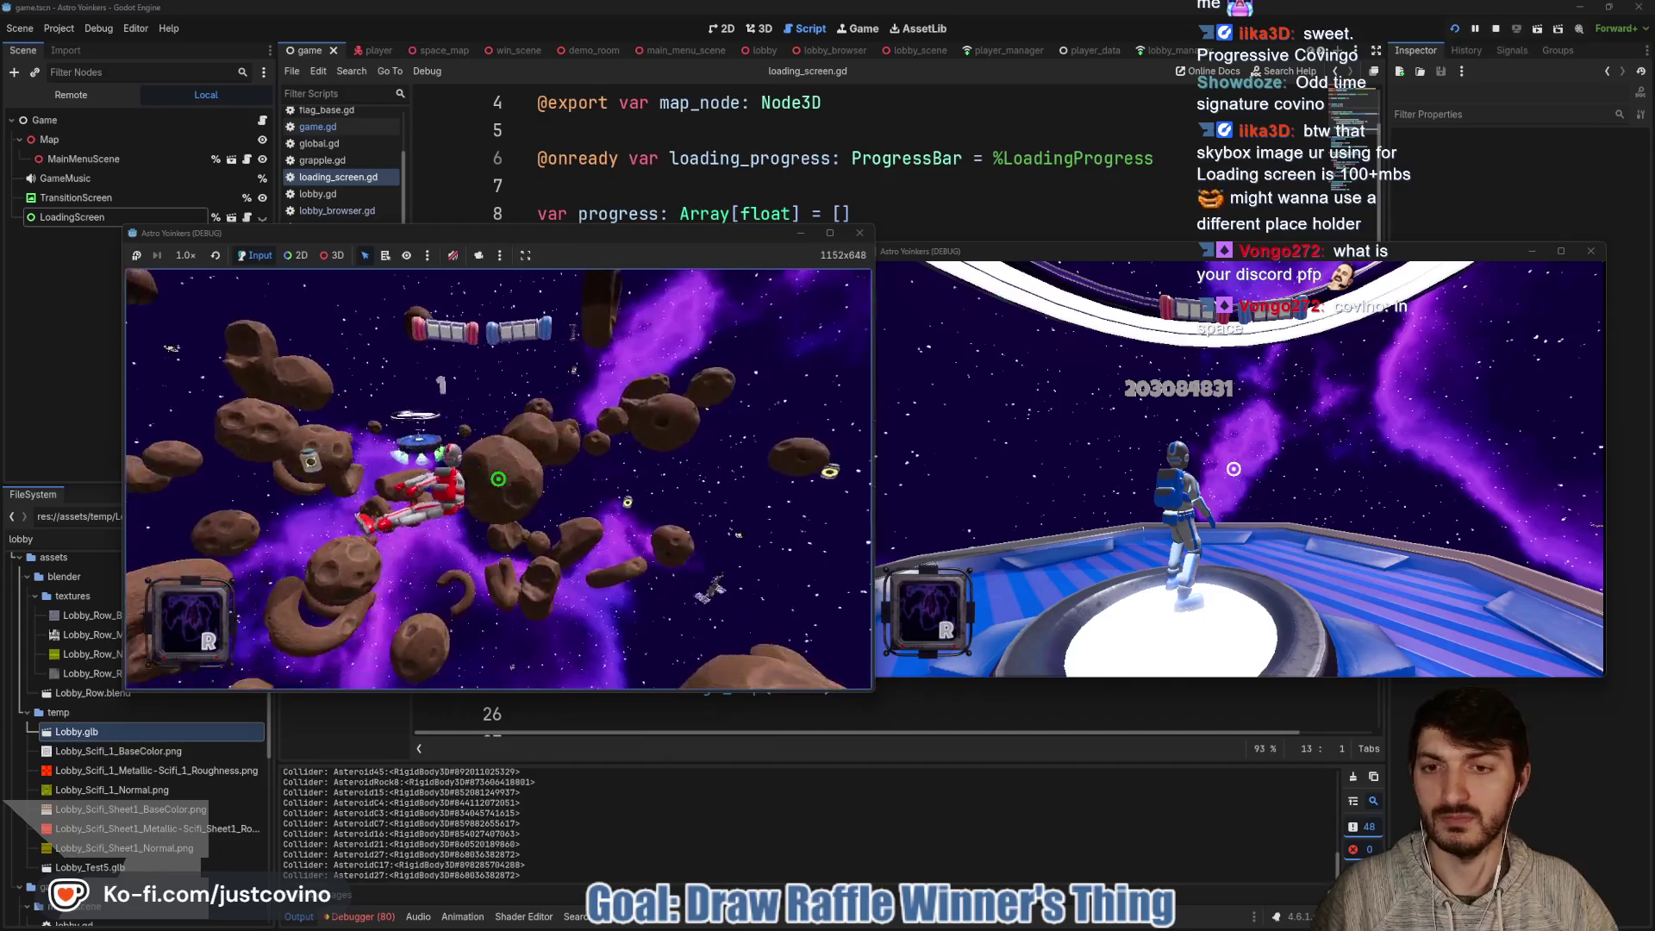
left_click(498, 479)
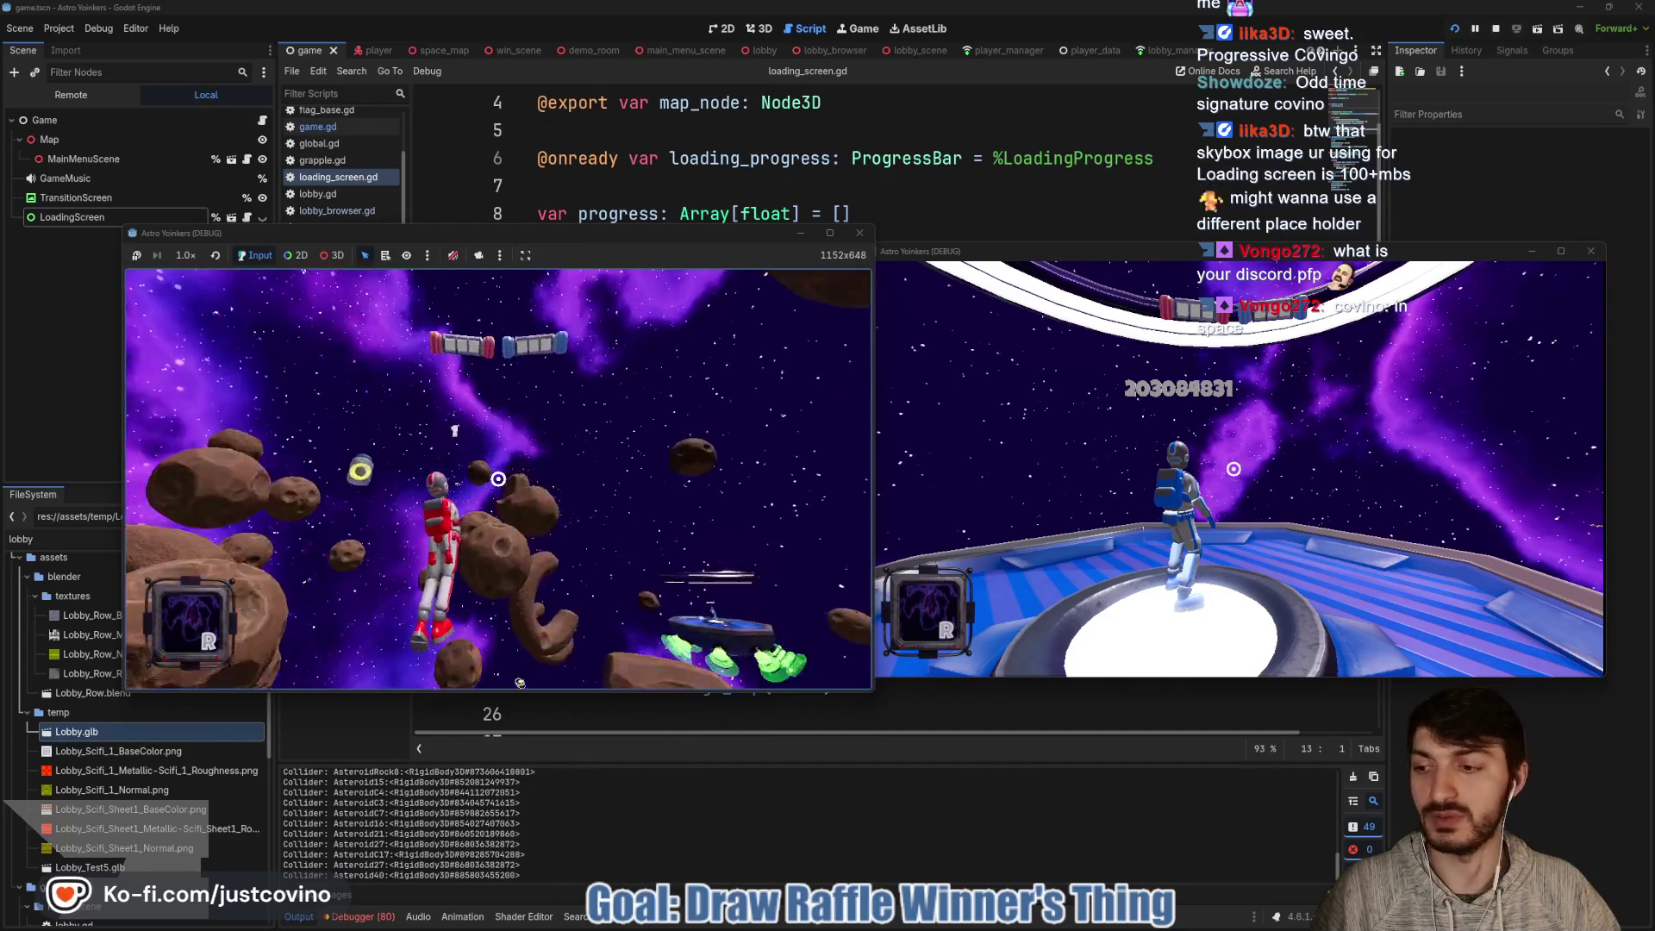
left_click(498, 479)
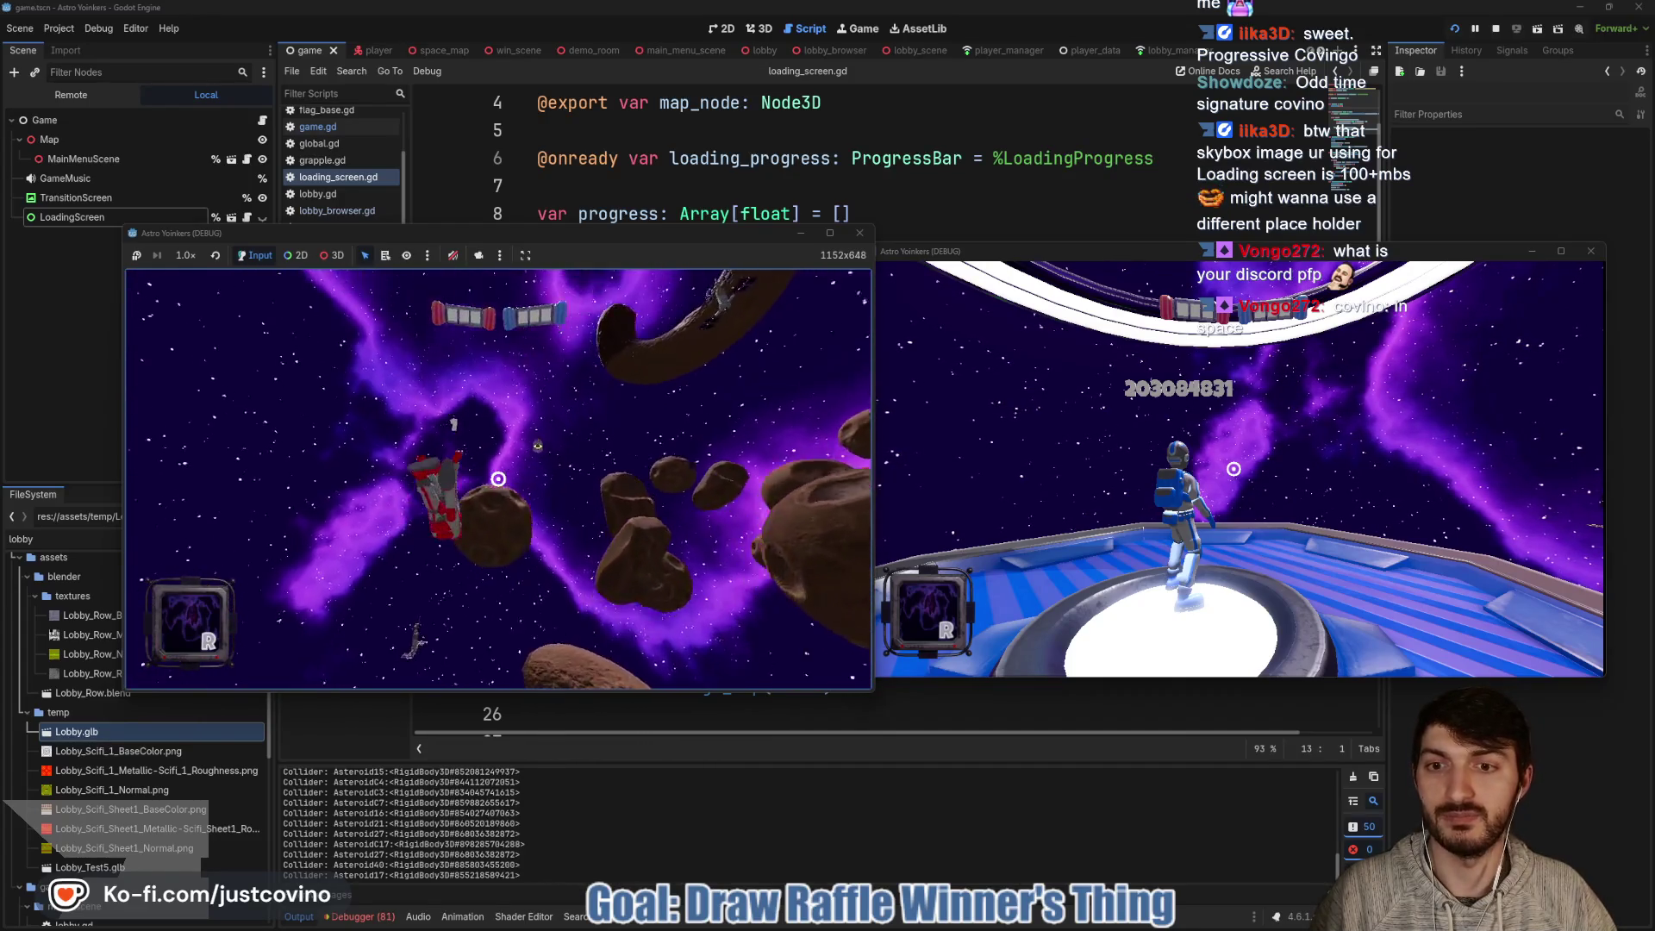
left_click(499, 478)
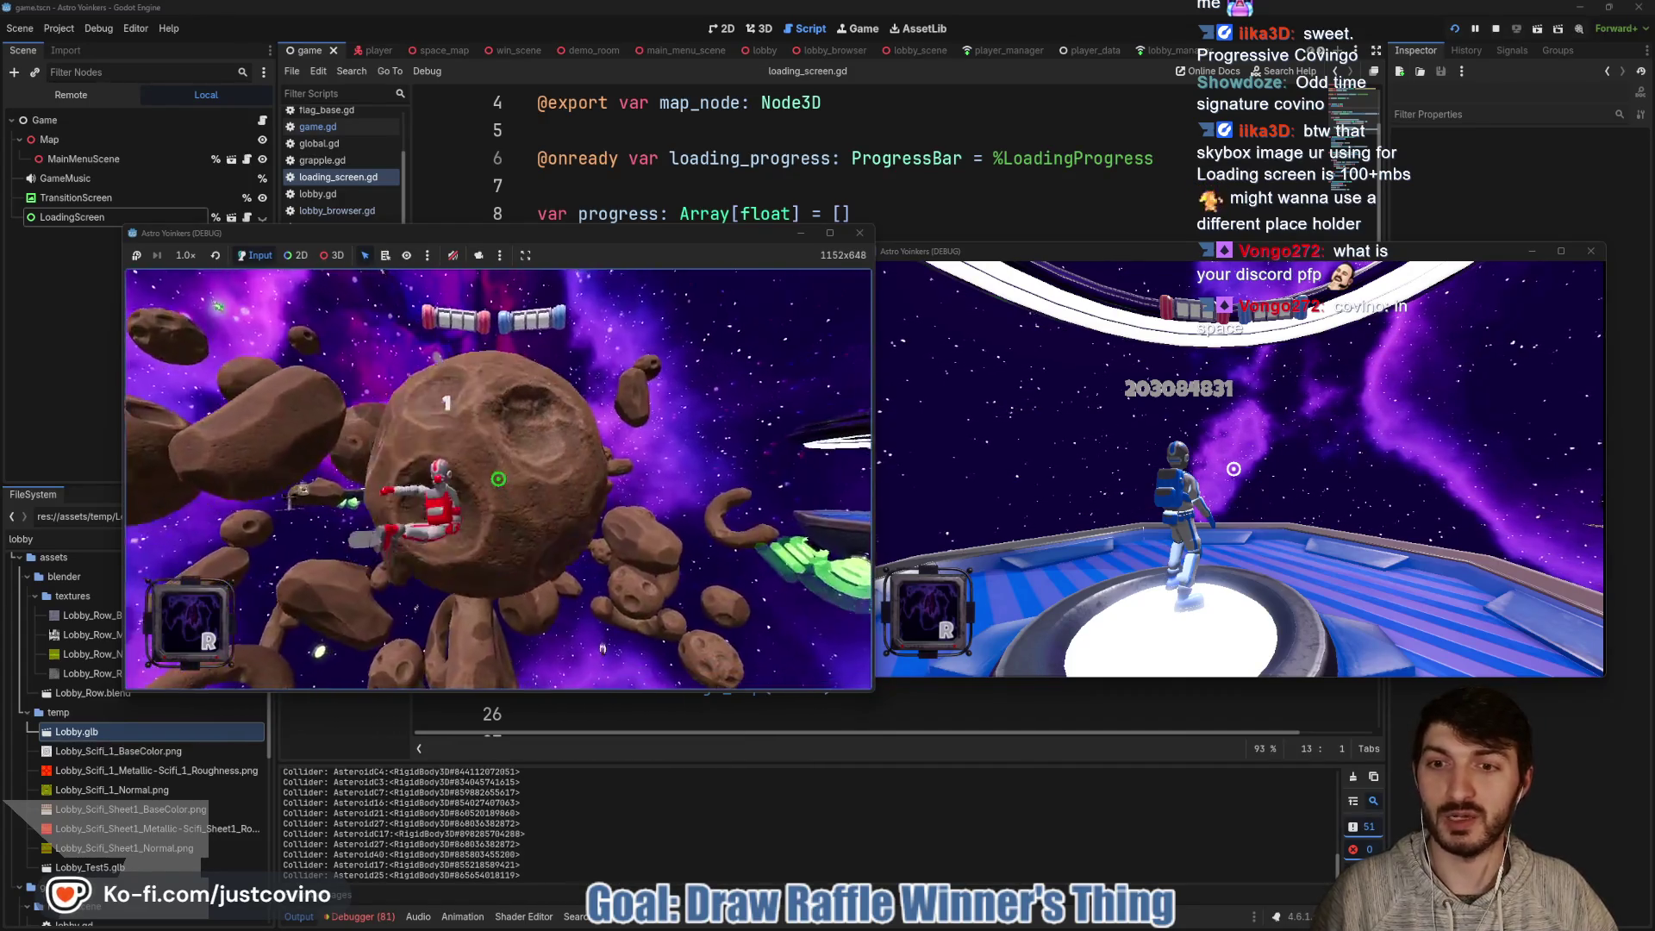
left_click(498, 479)
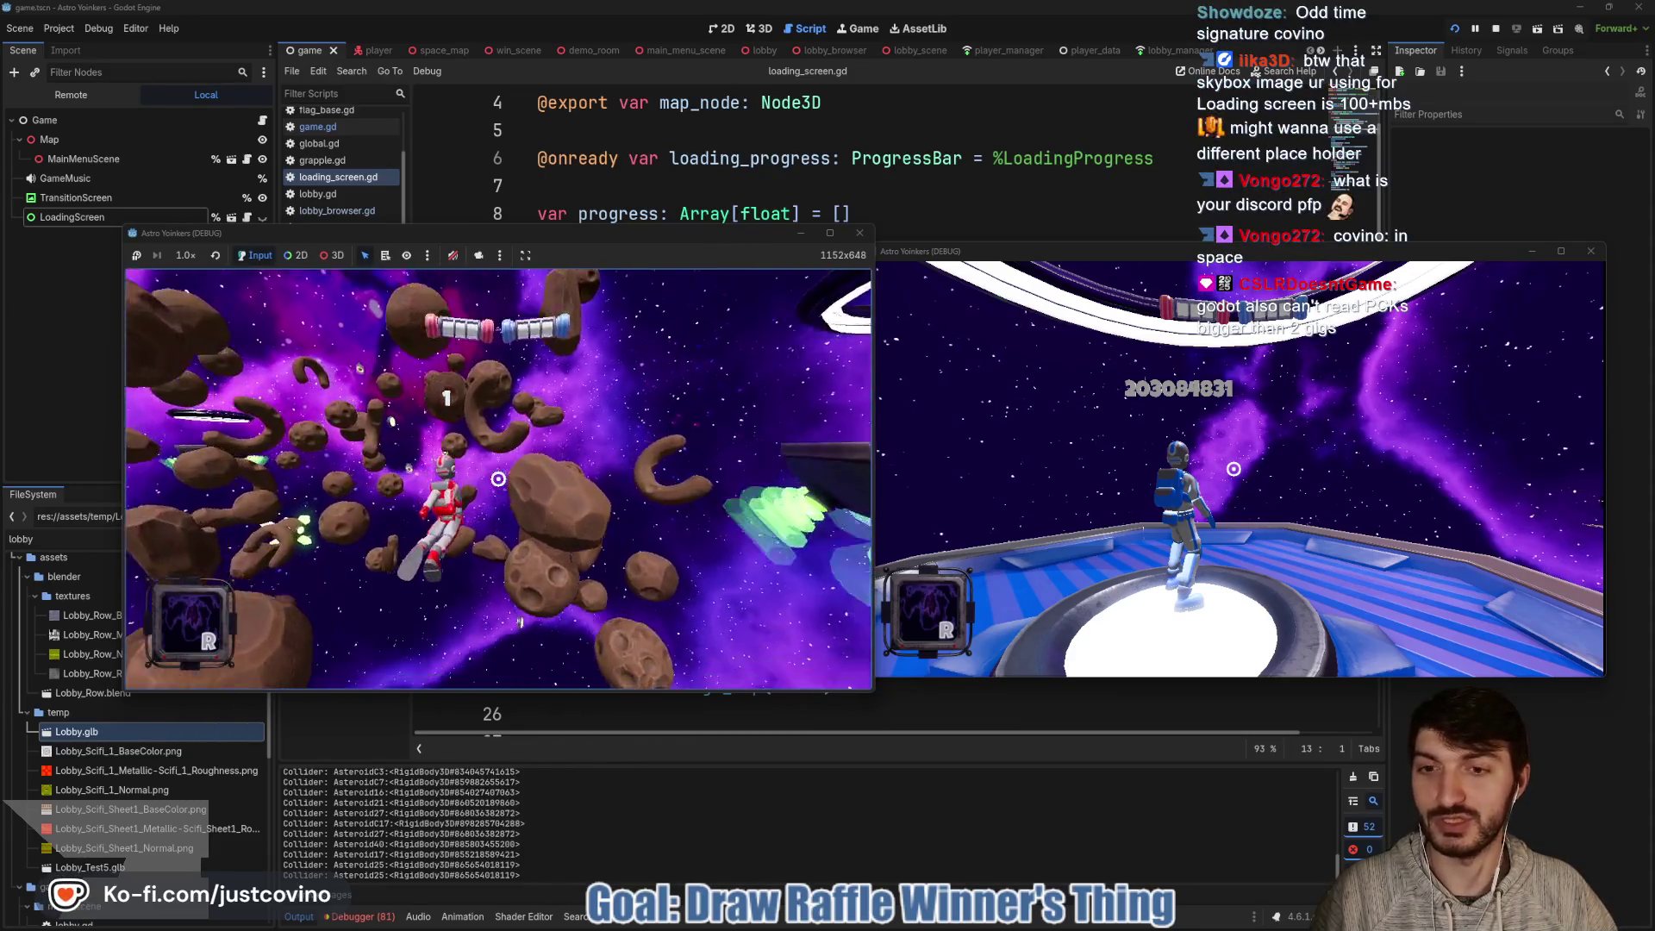
left_click(498, 478)
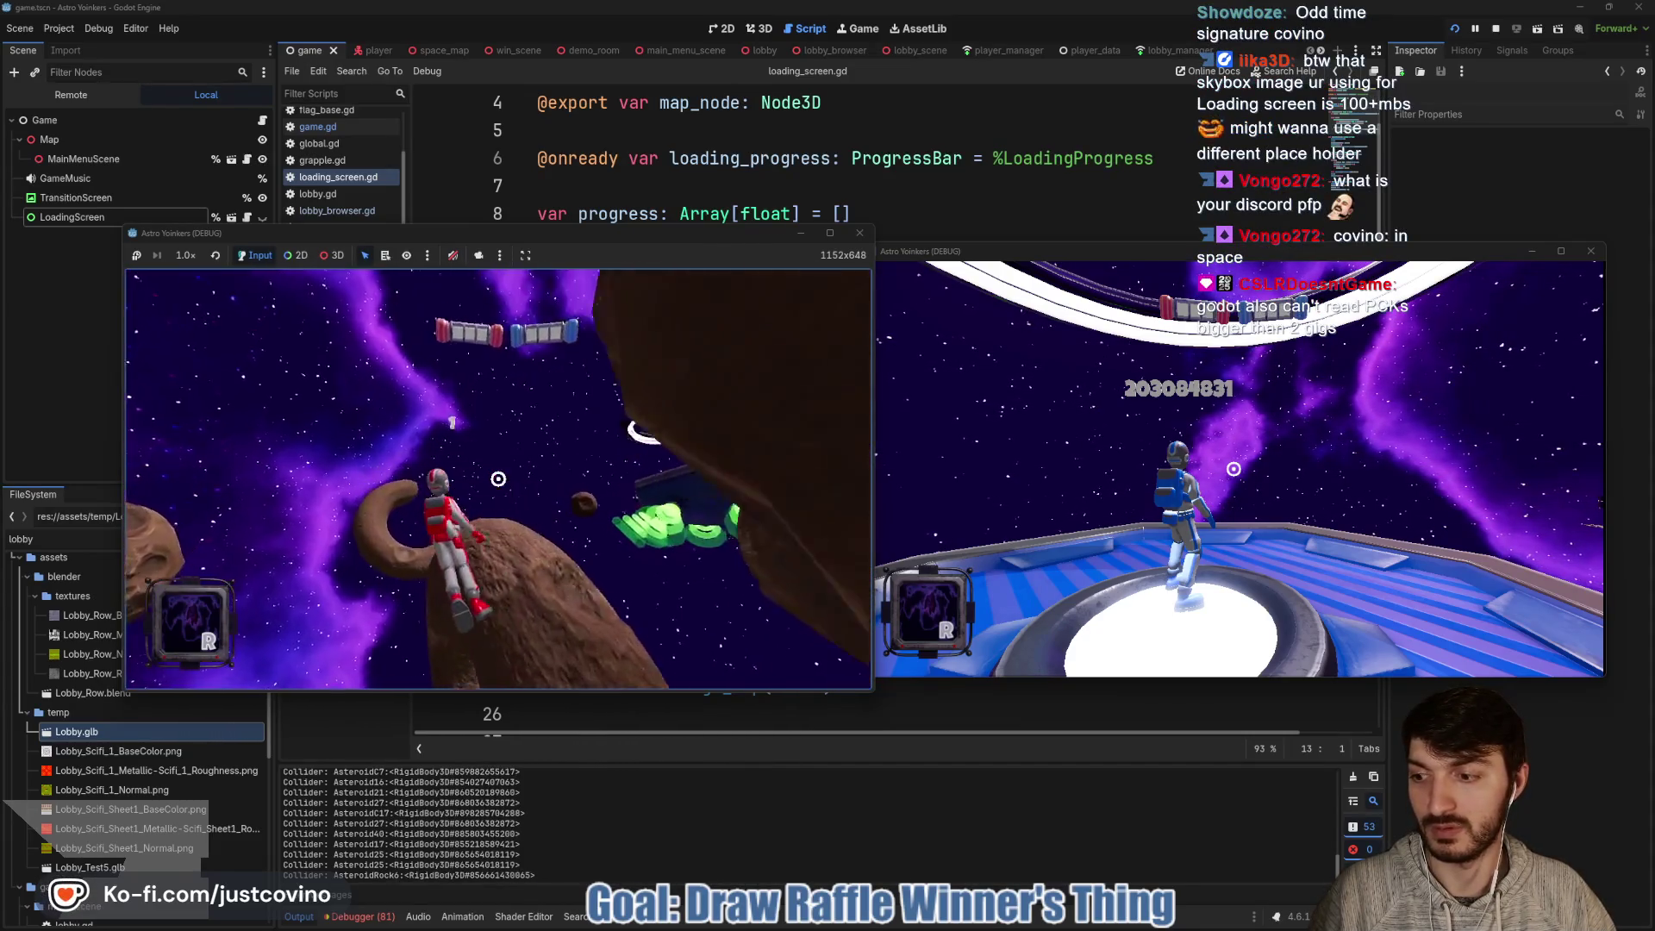
left_click(498, 478)
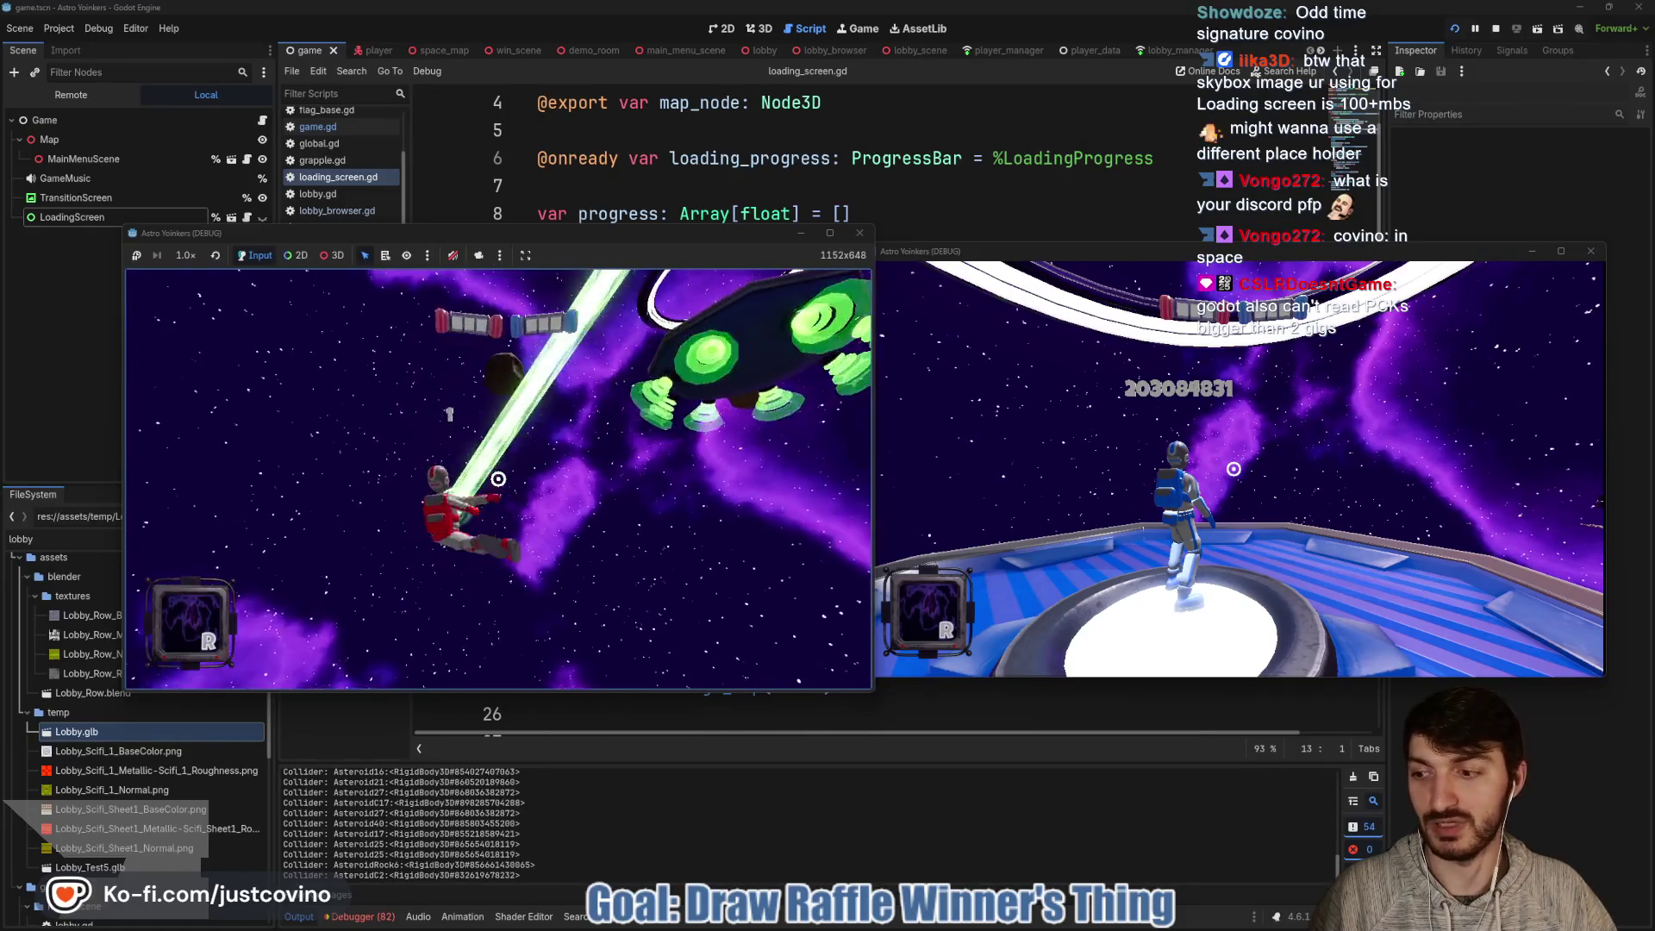
left_click(498, 479)
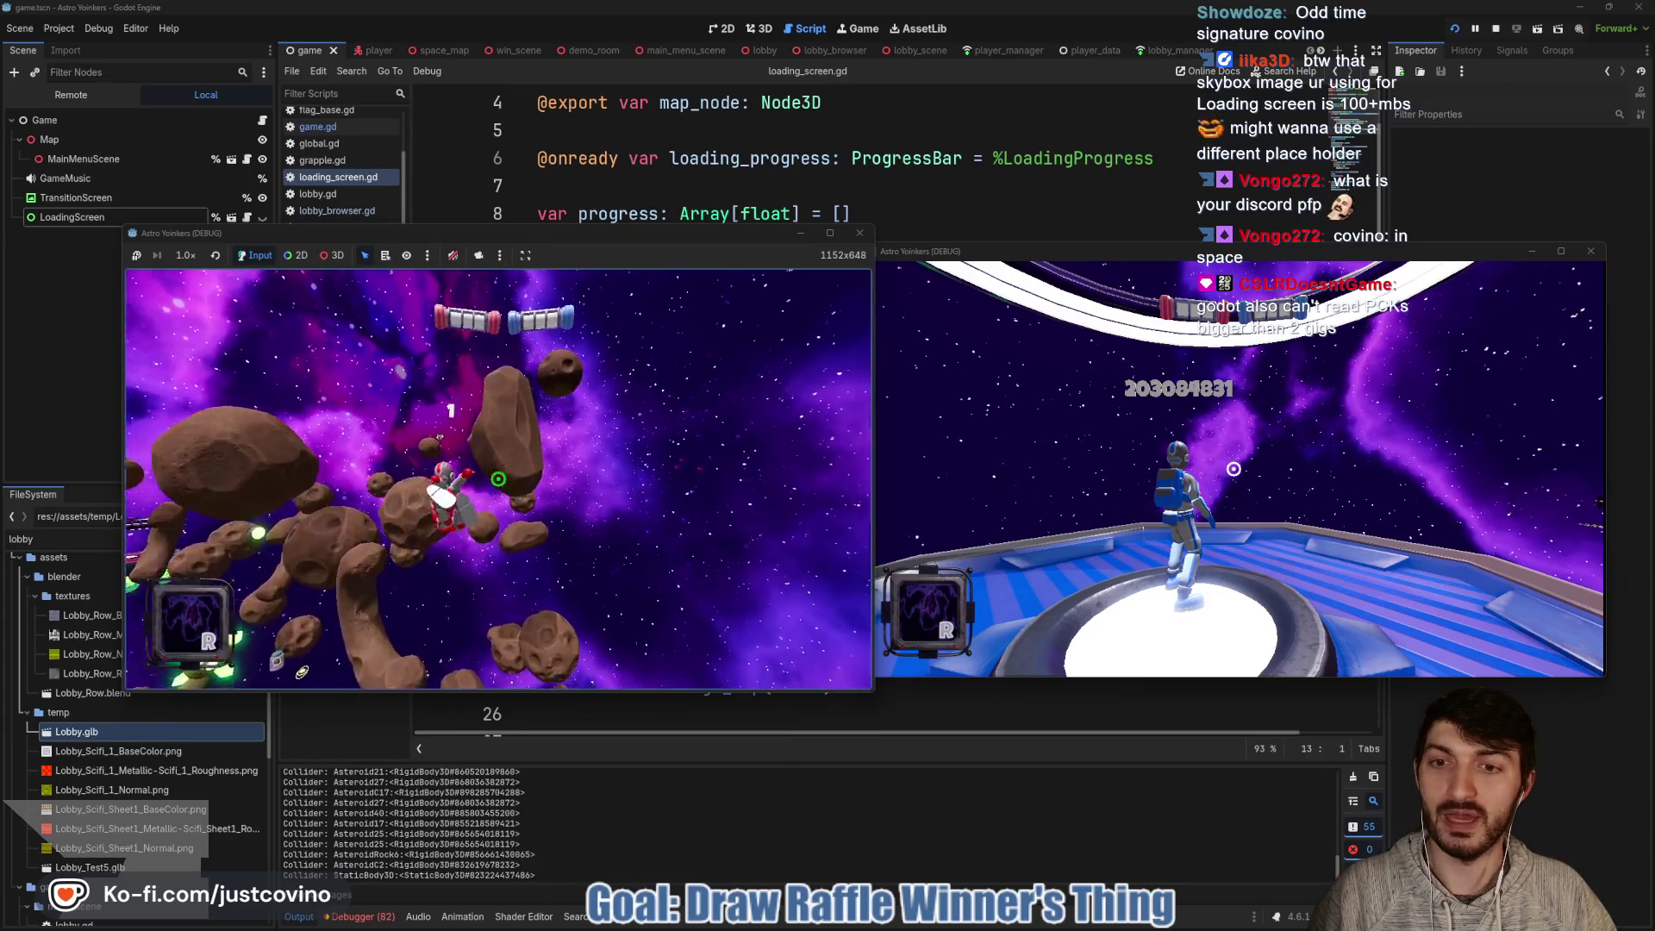
- Keep grappling through the asteroid field, past the large asteroid and a nearby platform
left_click(498, 478)
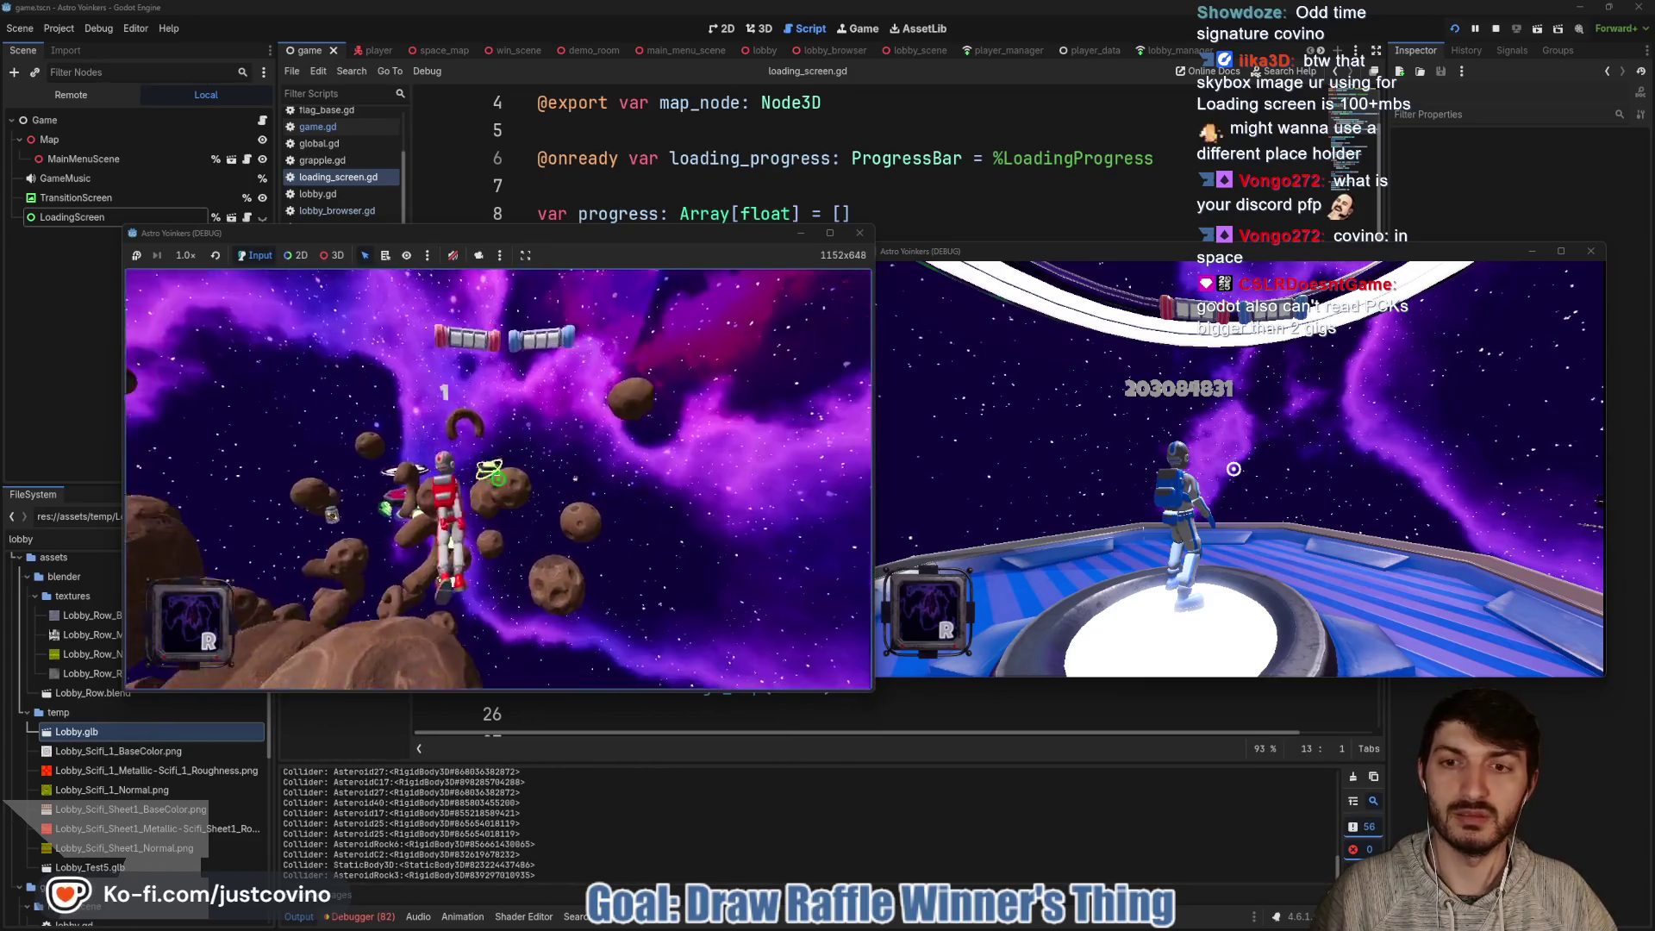
left_click(499, 479)
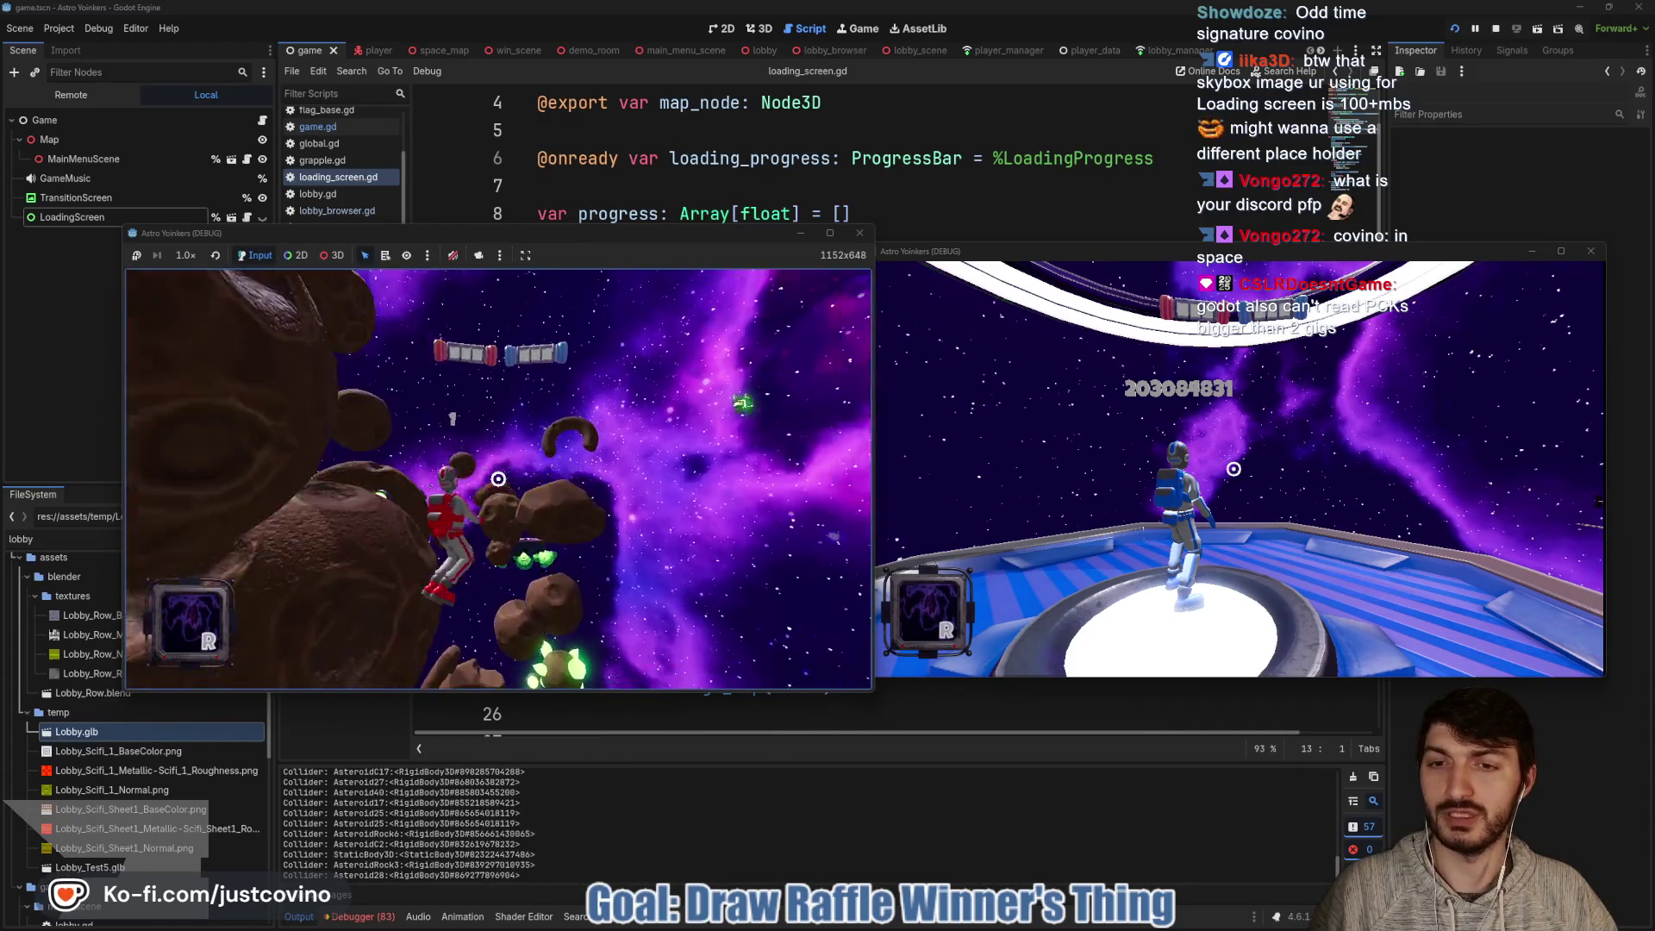
left_click(499, 478)
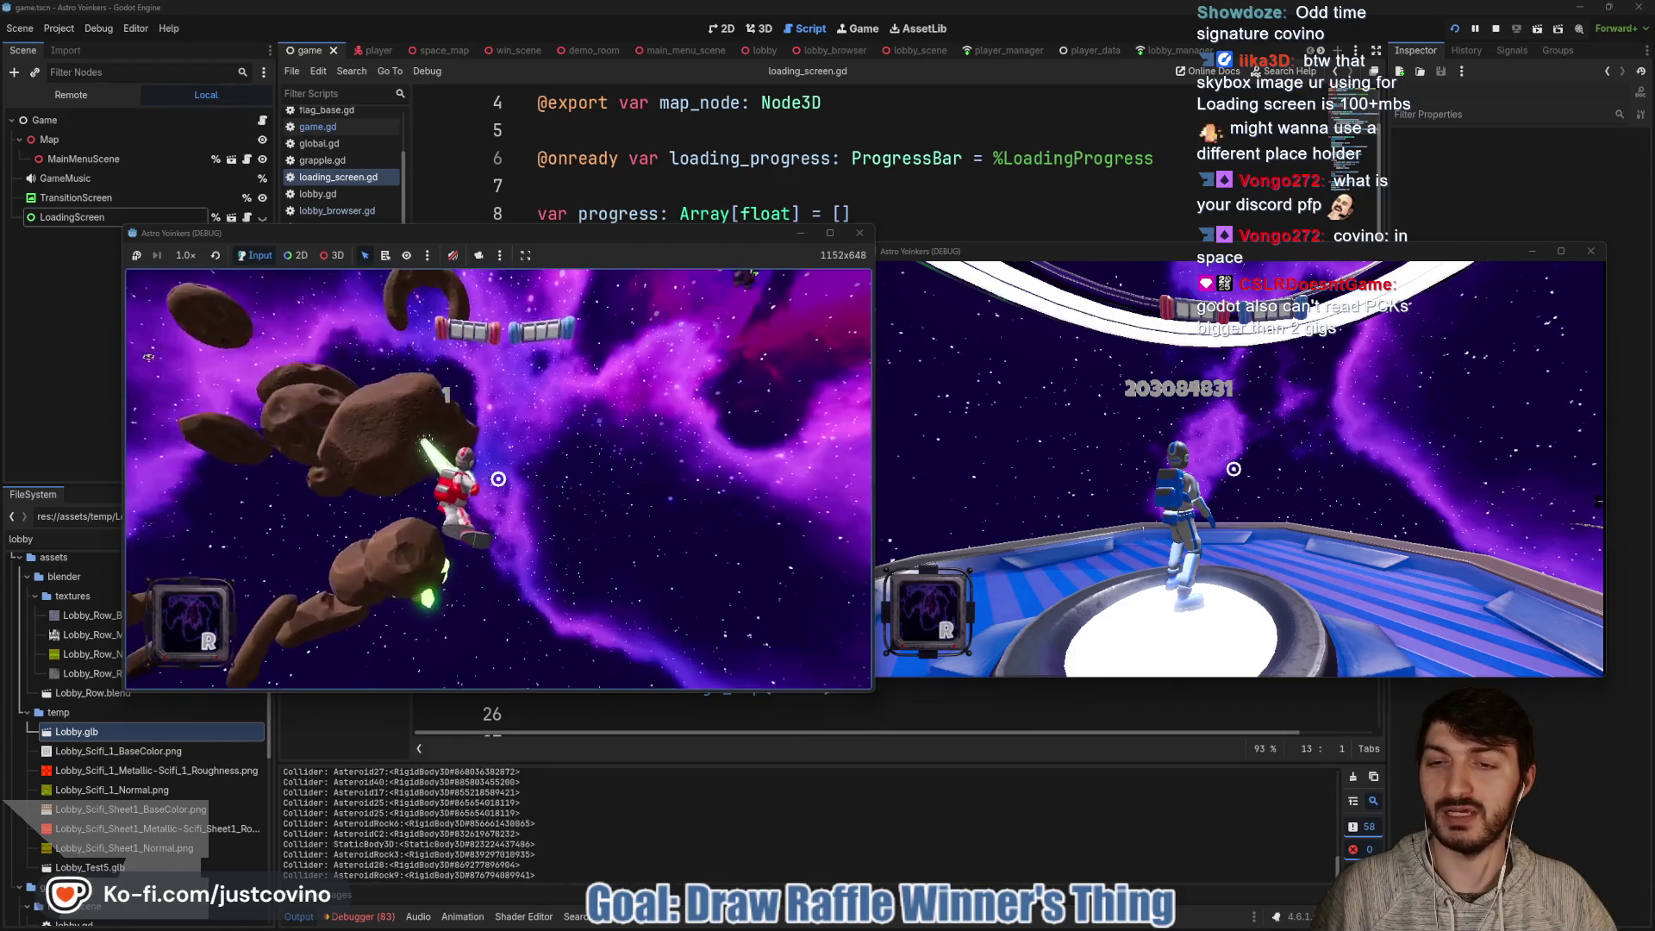
left_click(499, 479)
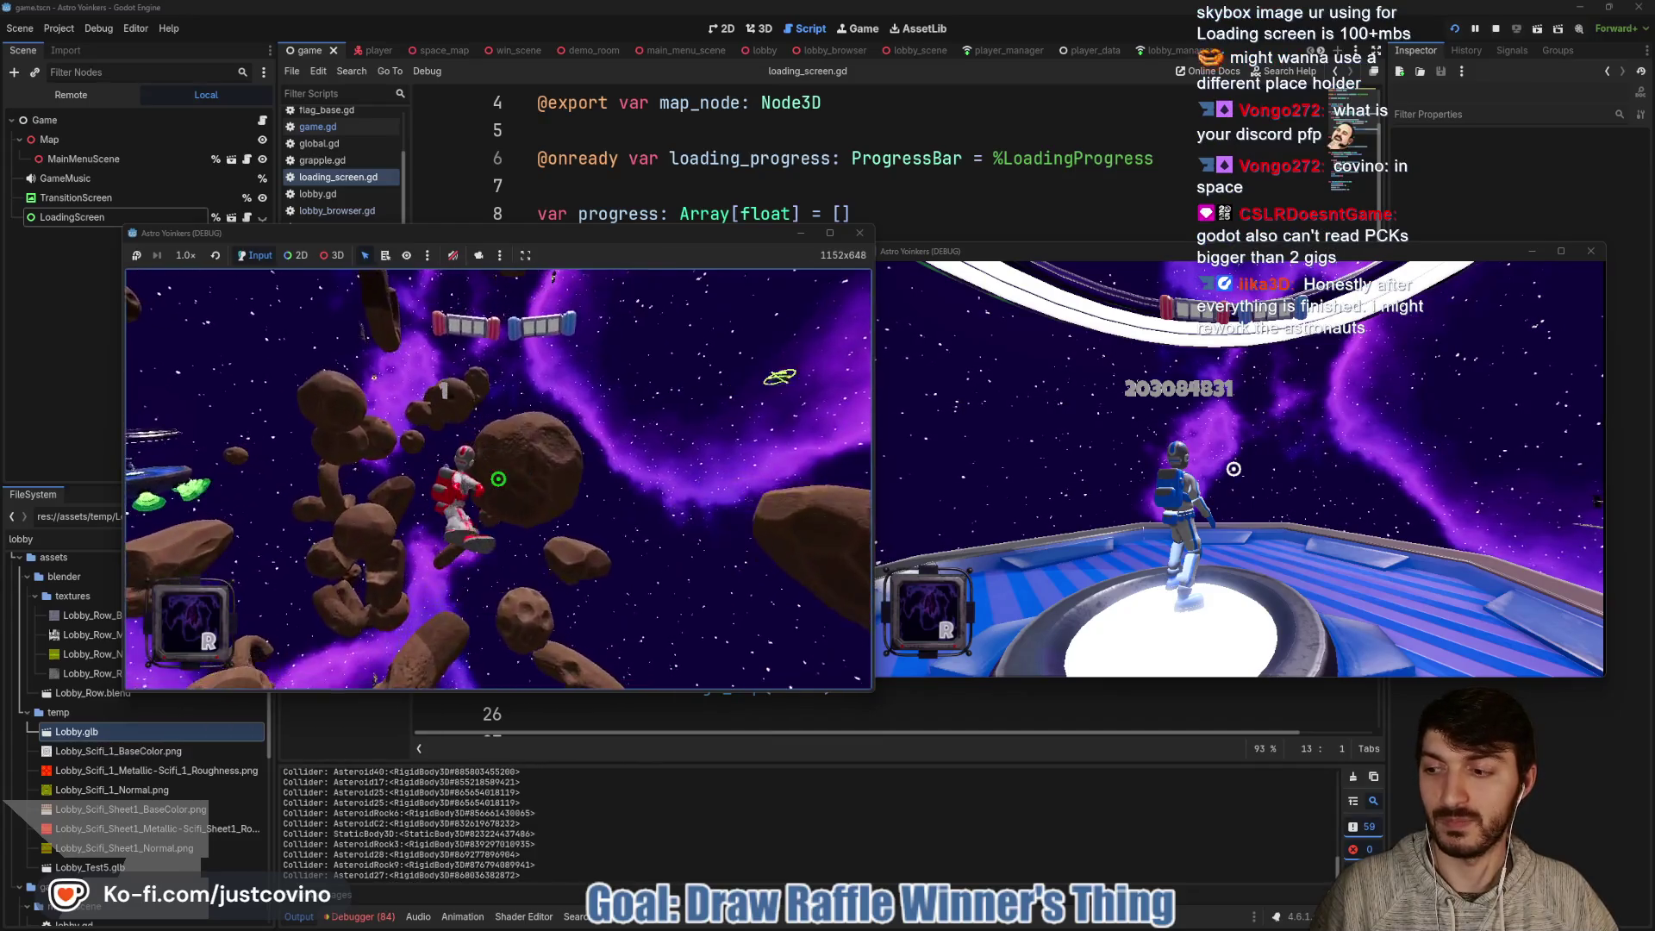
left_click(498, 478)
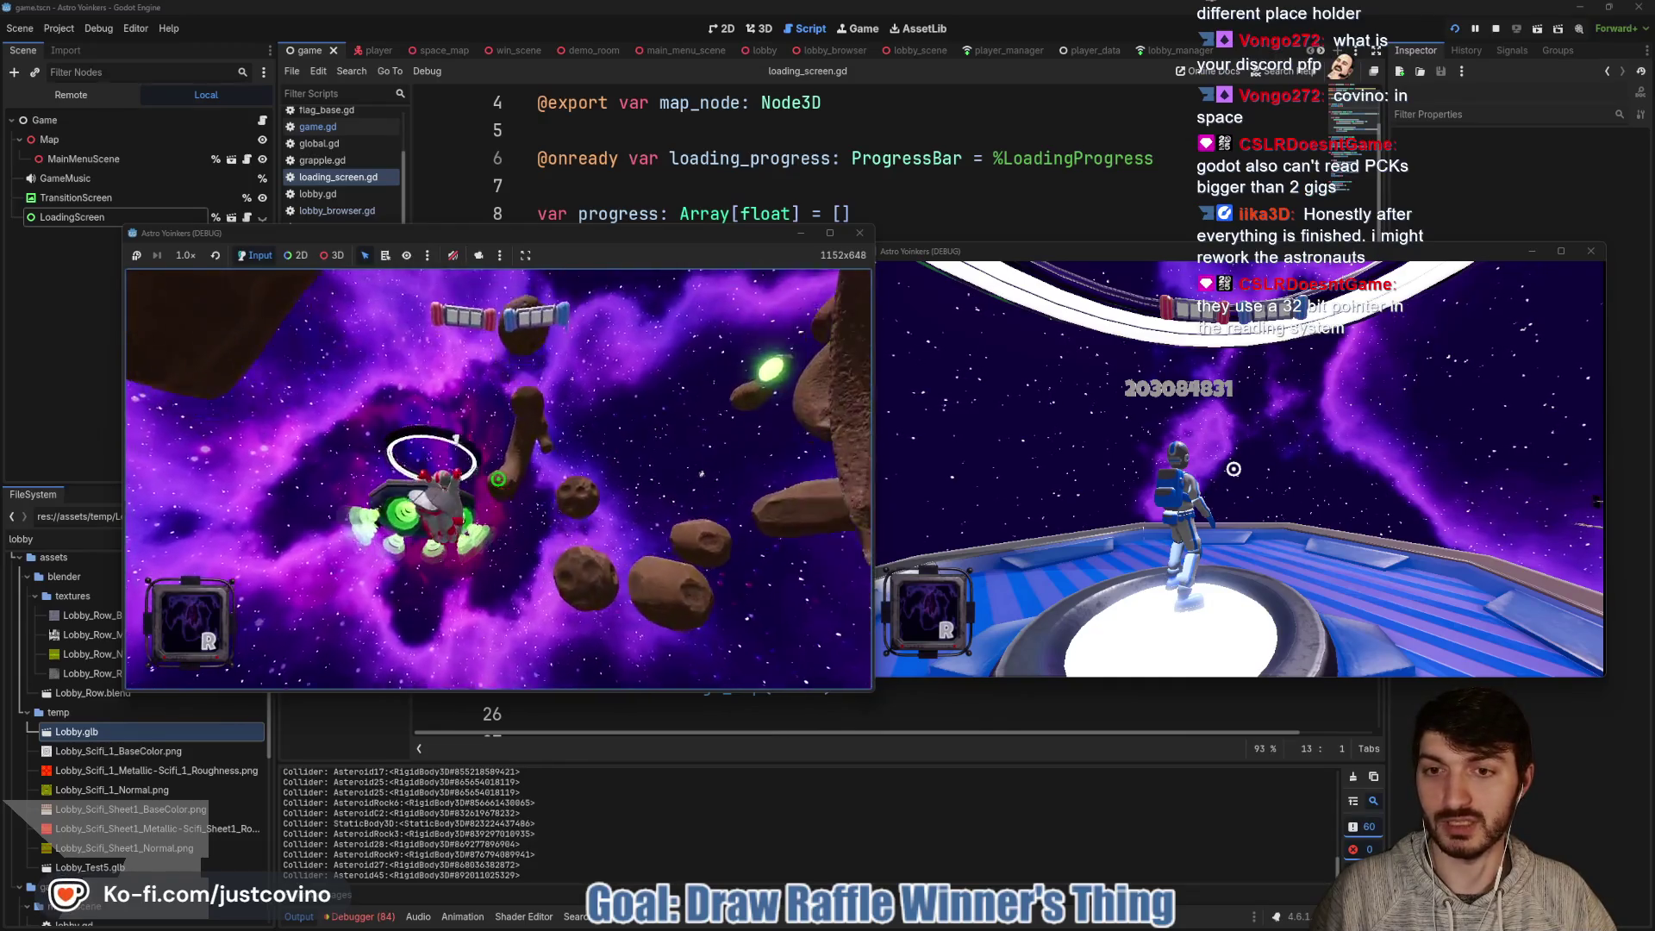
left_click(498, 479)
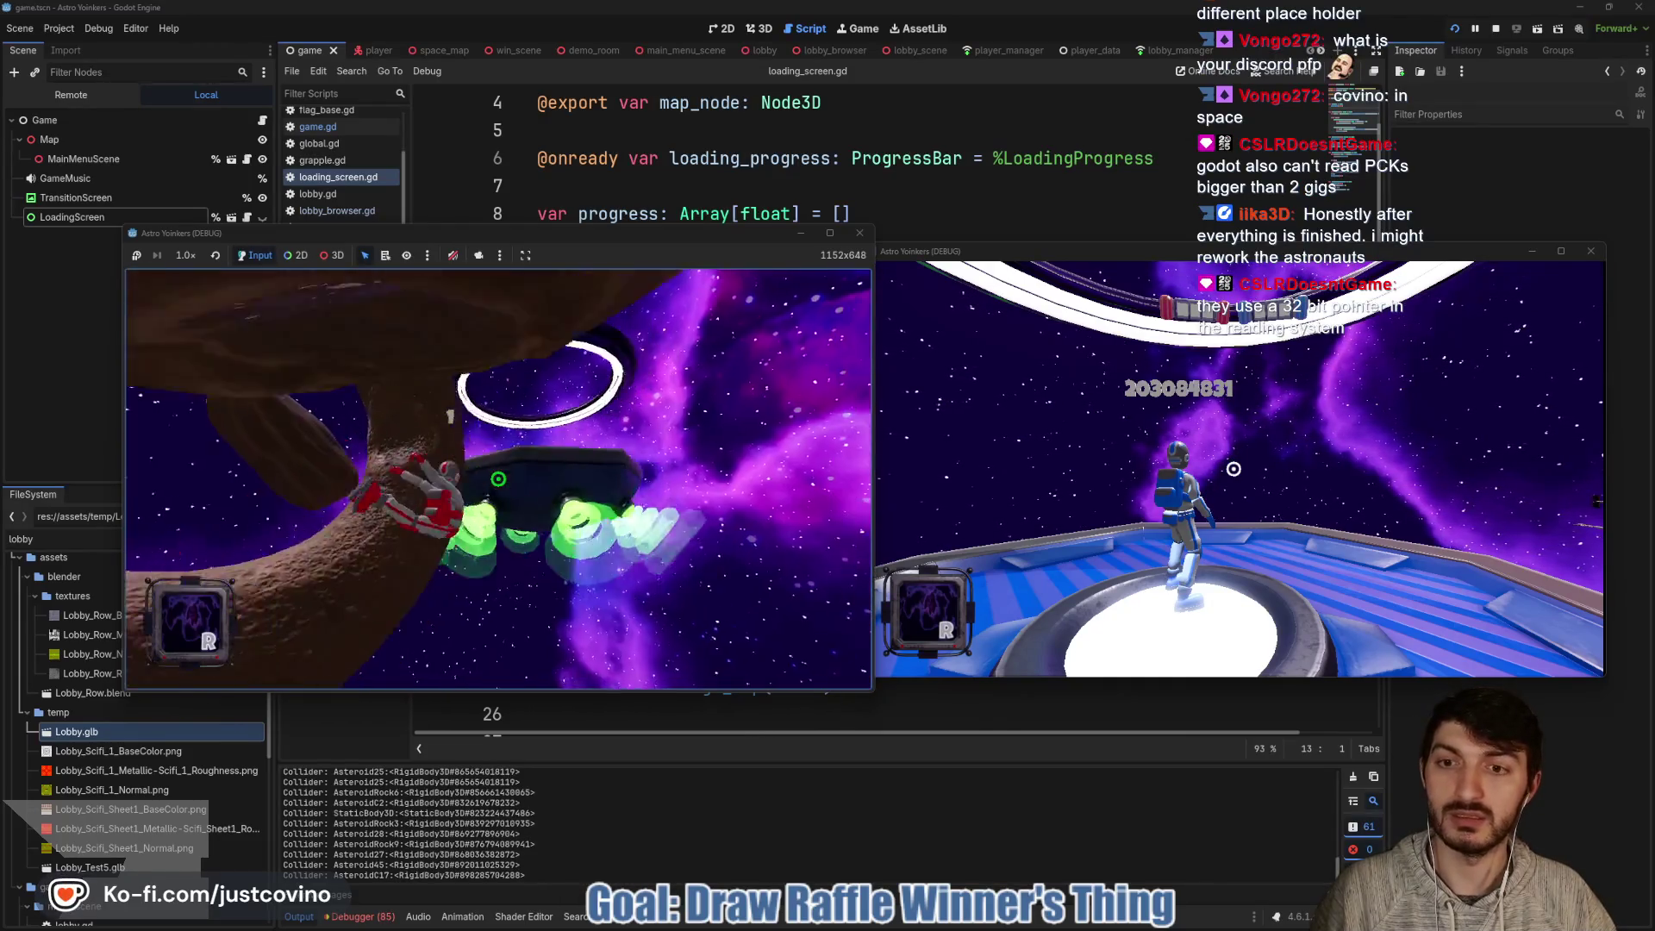
left_click(498, 479)
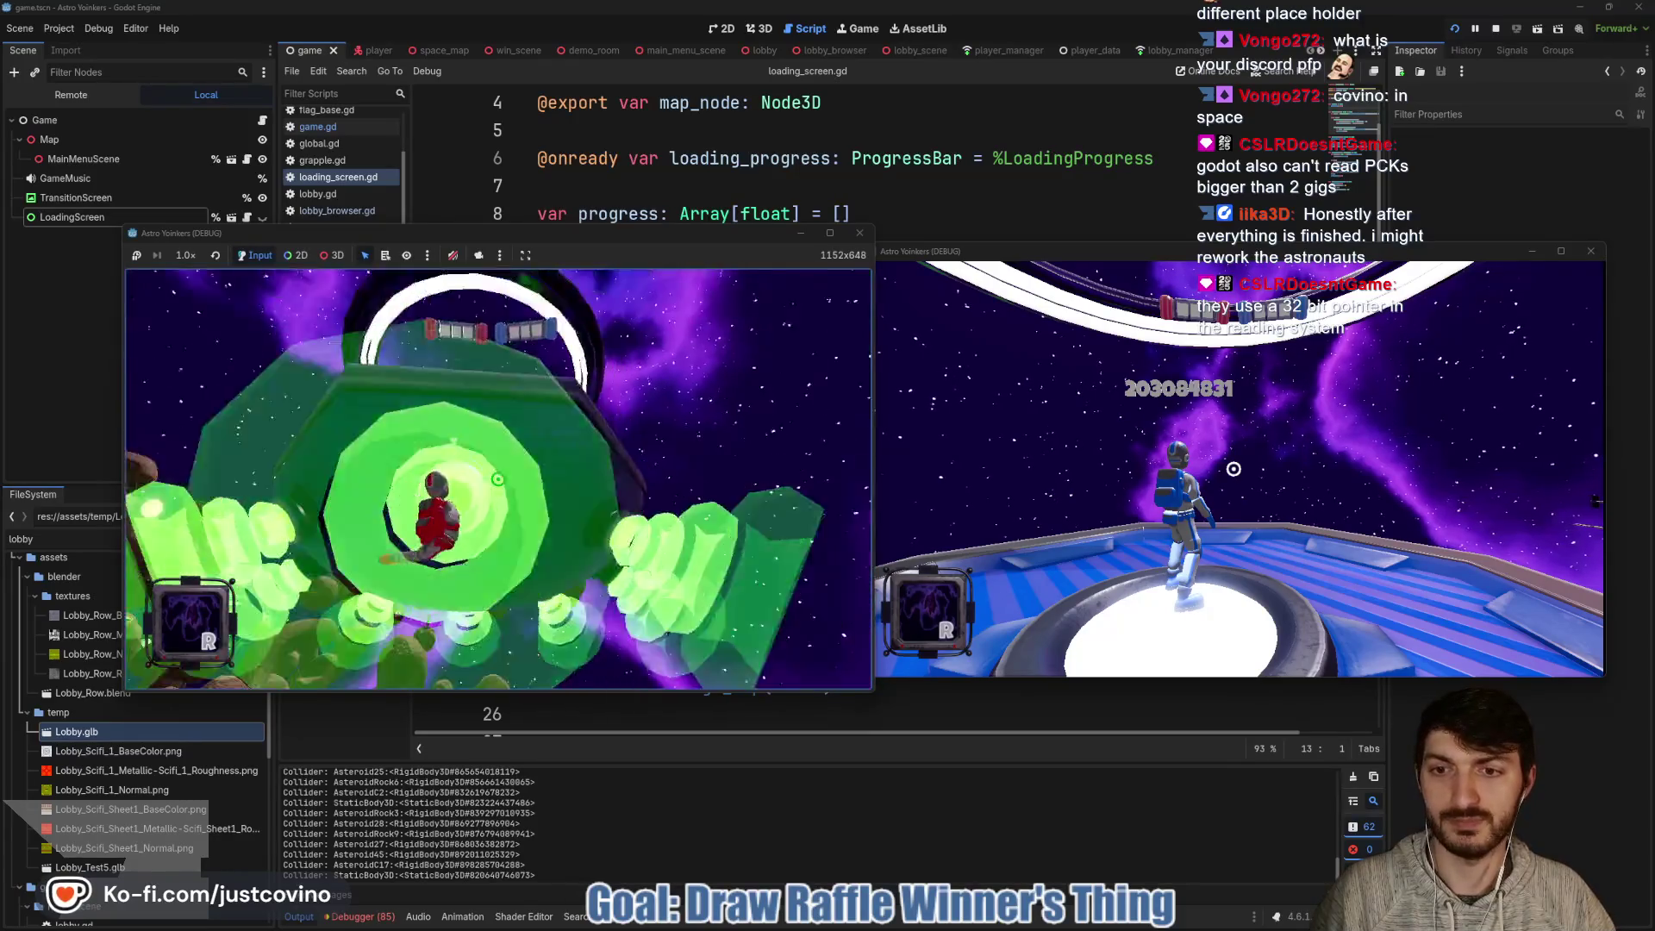
left_click(498, 478)
left_click(498, 479)
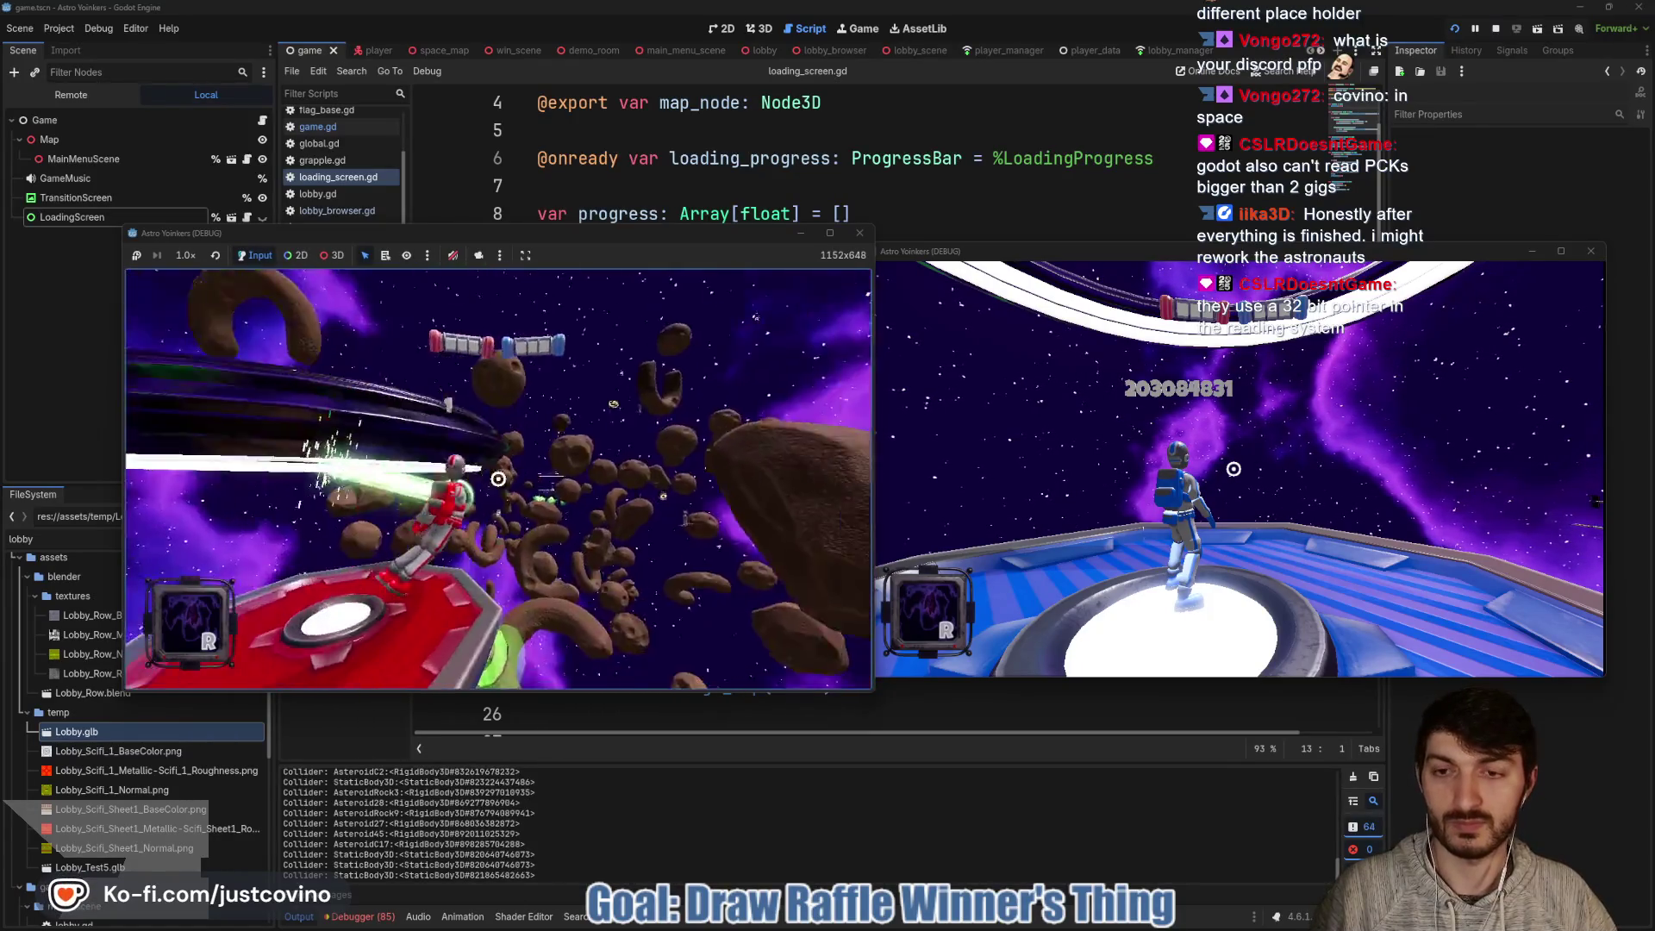
left_click(499, 480)
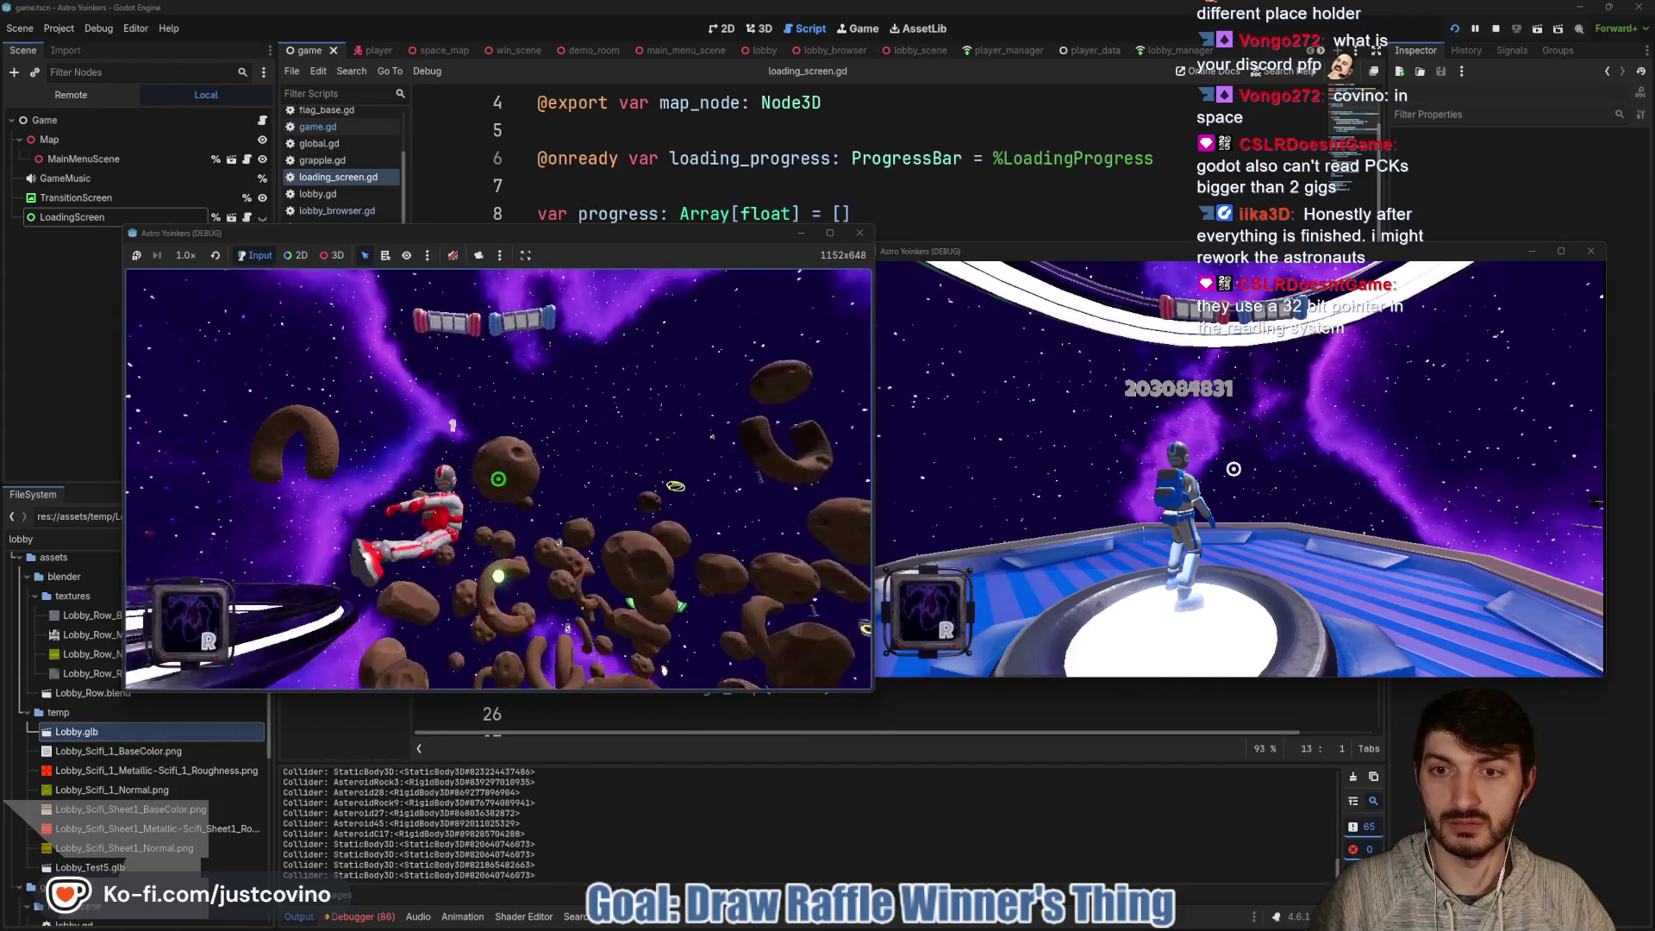
left_click(498, 479)
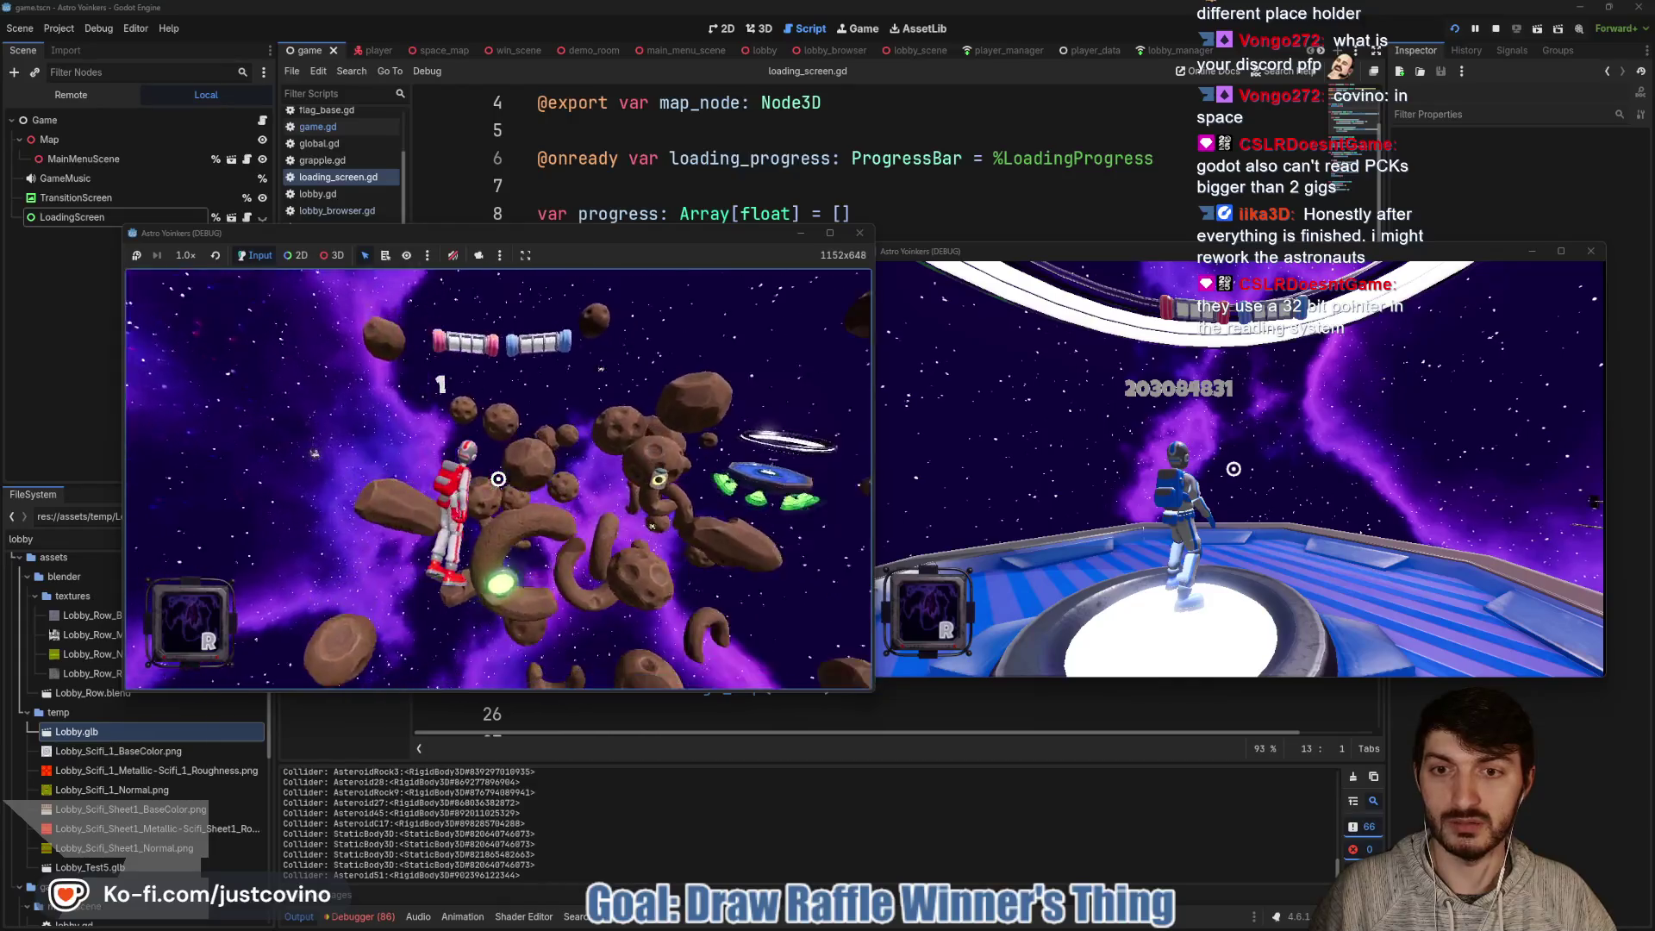
left_click(498, 480)
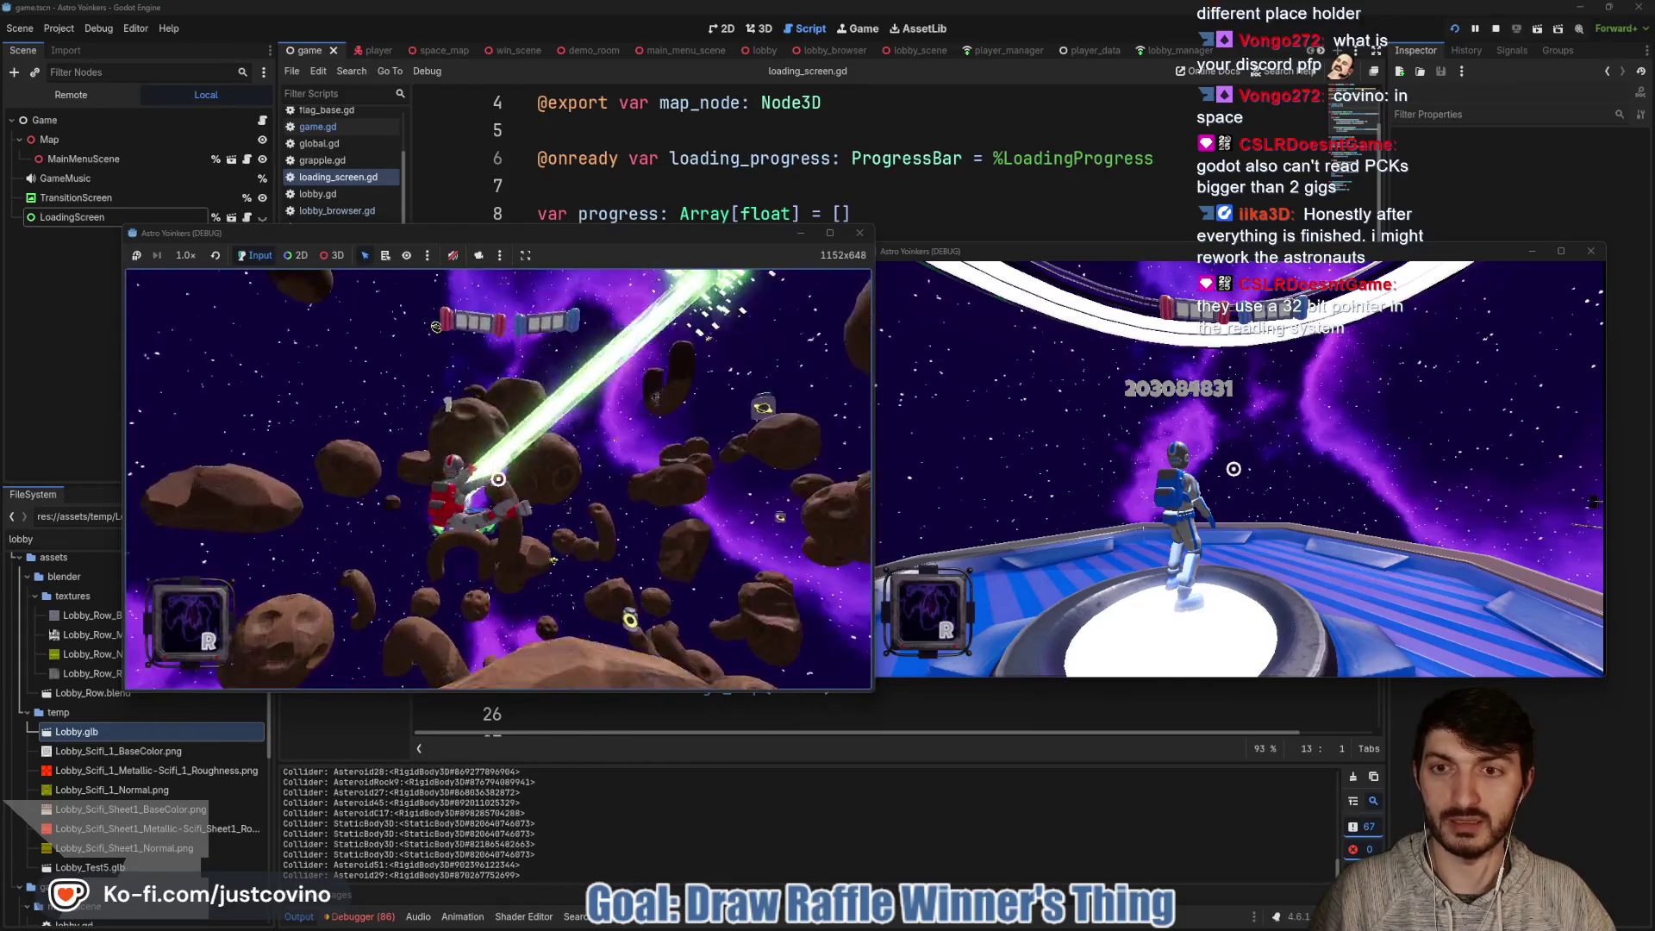
left_click(498, 479)
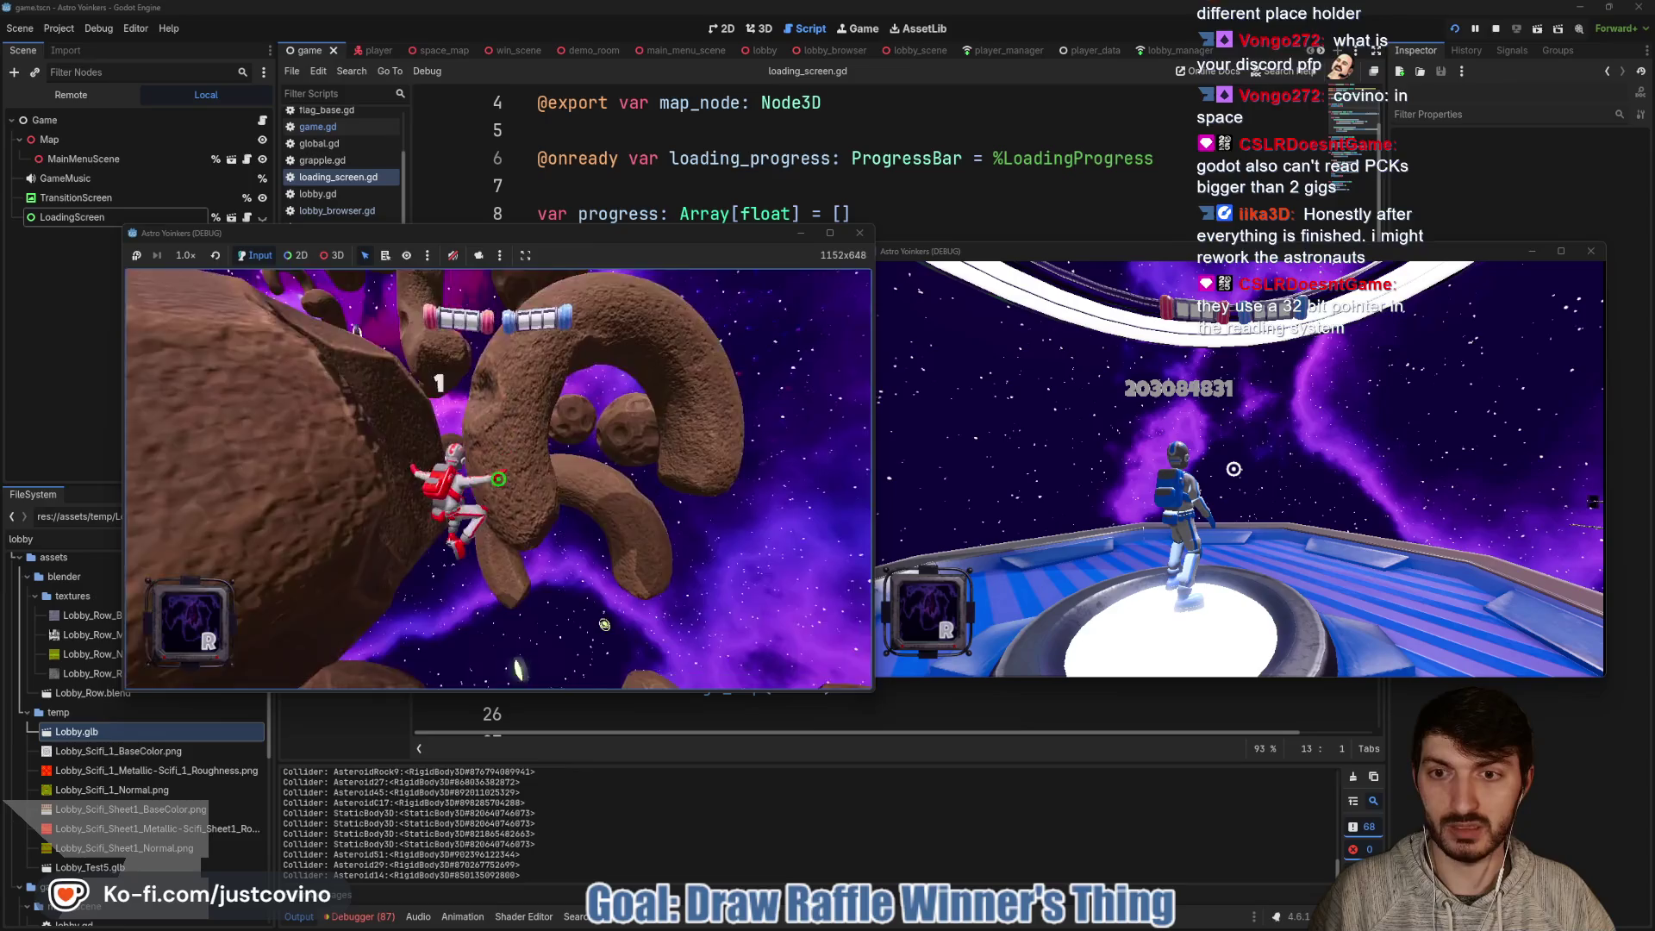
- Swing past the curved and large asteroids and land on the ring platform
left_click(498, 480)
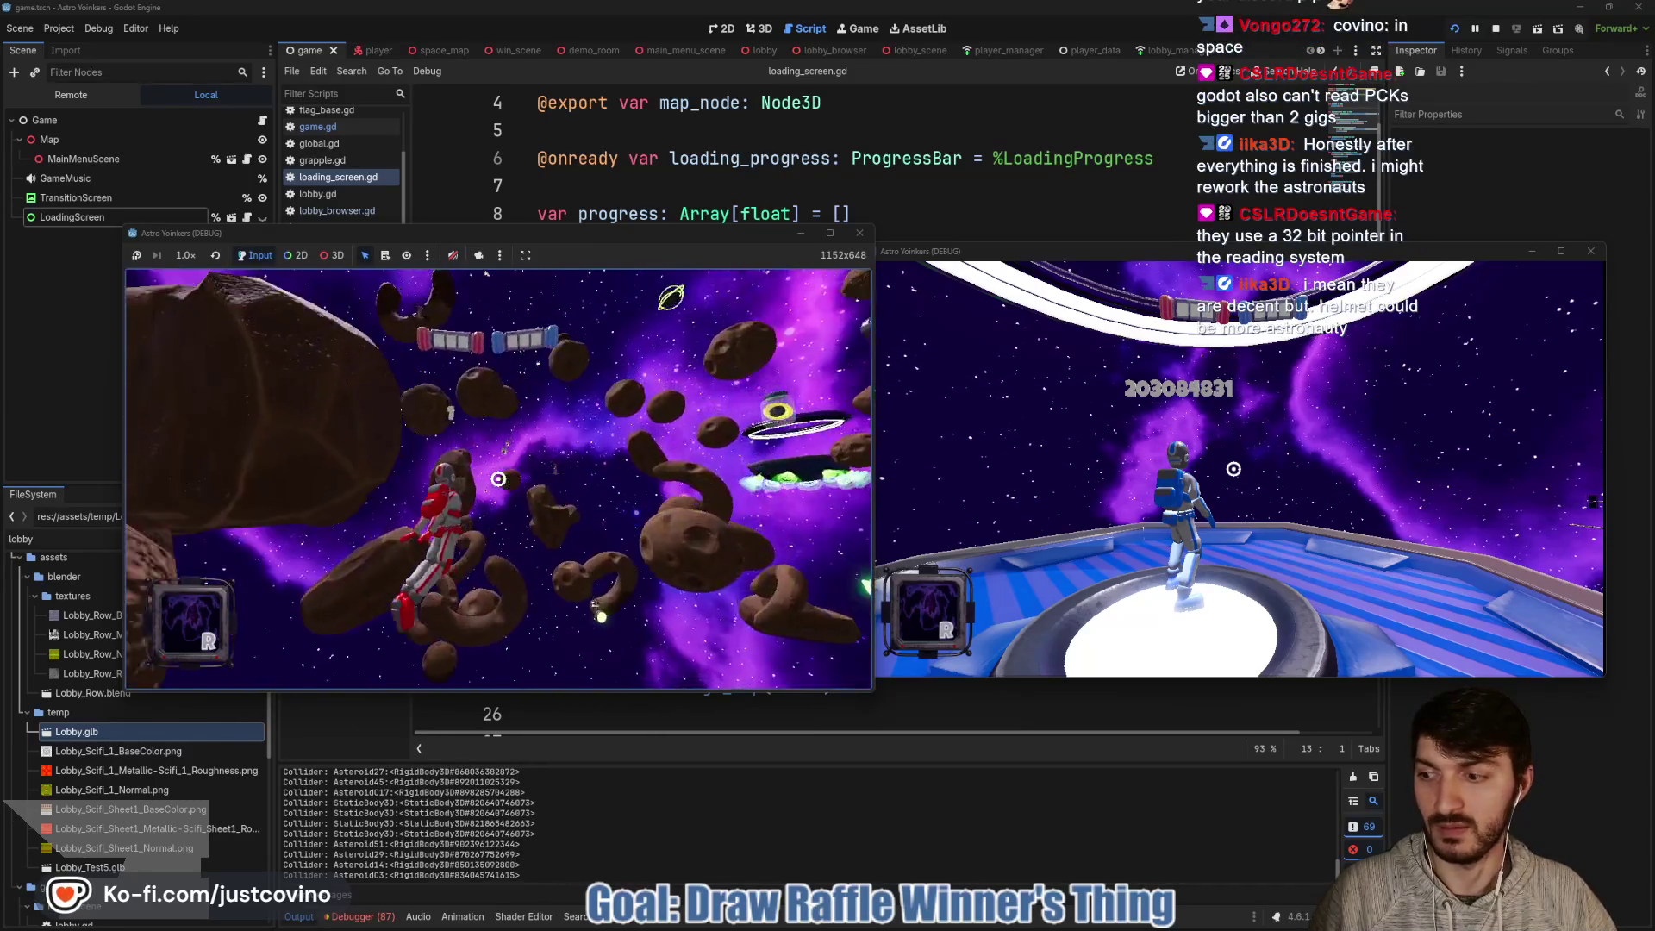
left_click(497, 478)
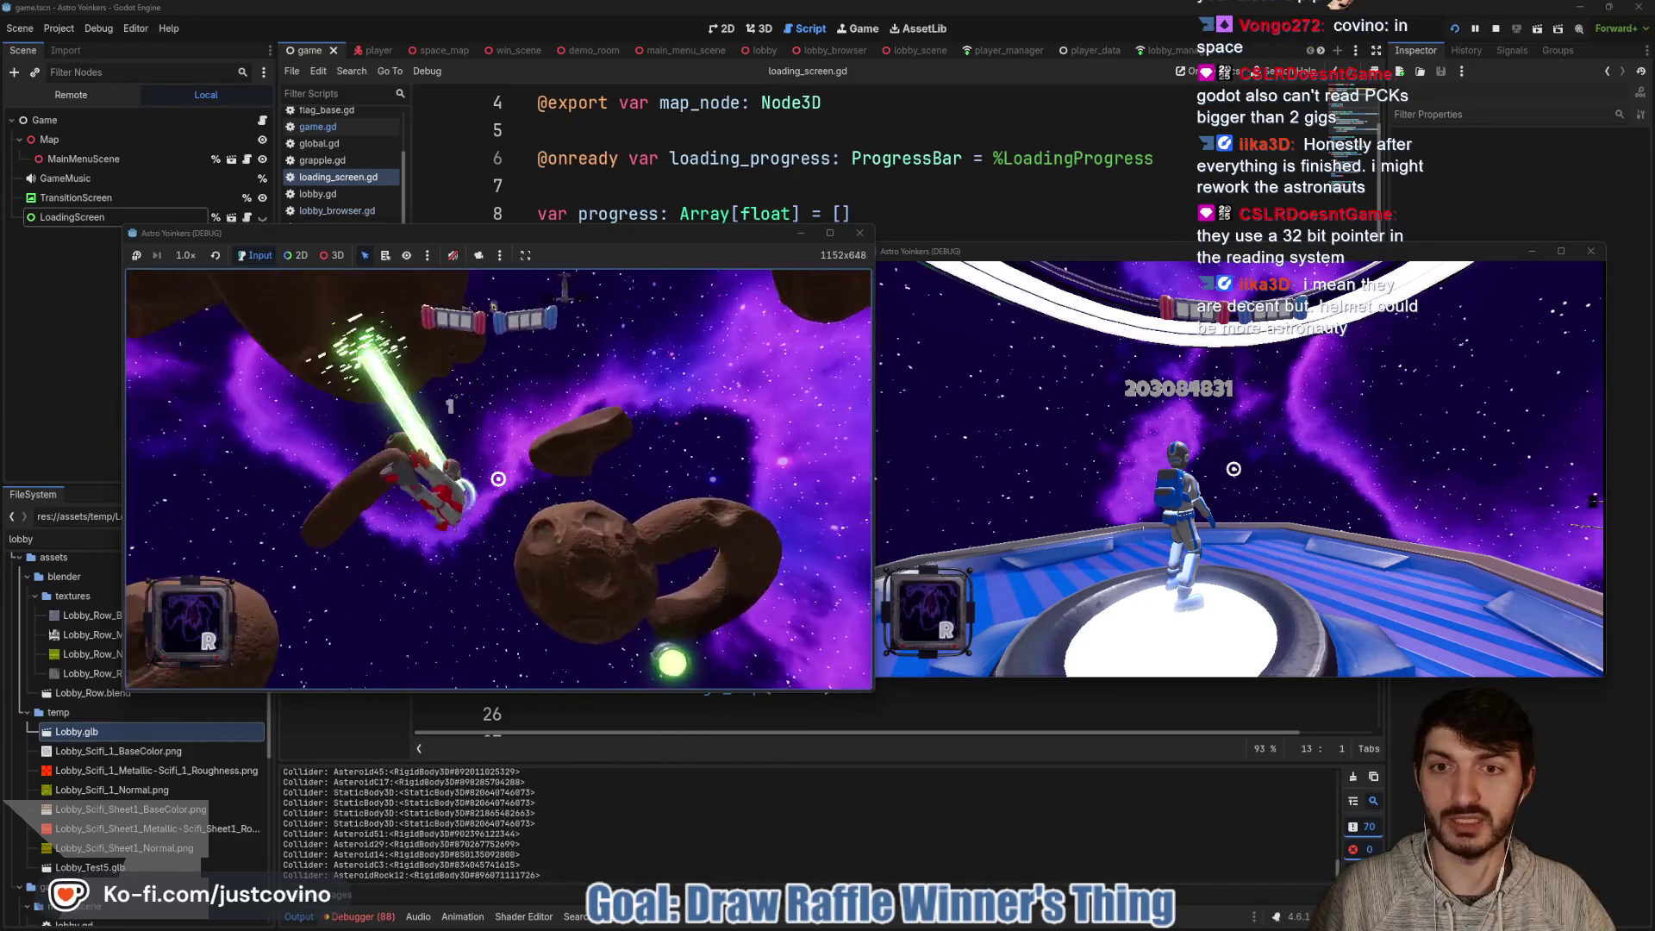
left_click(499, 479)
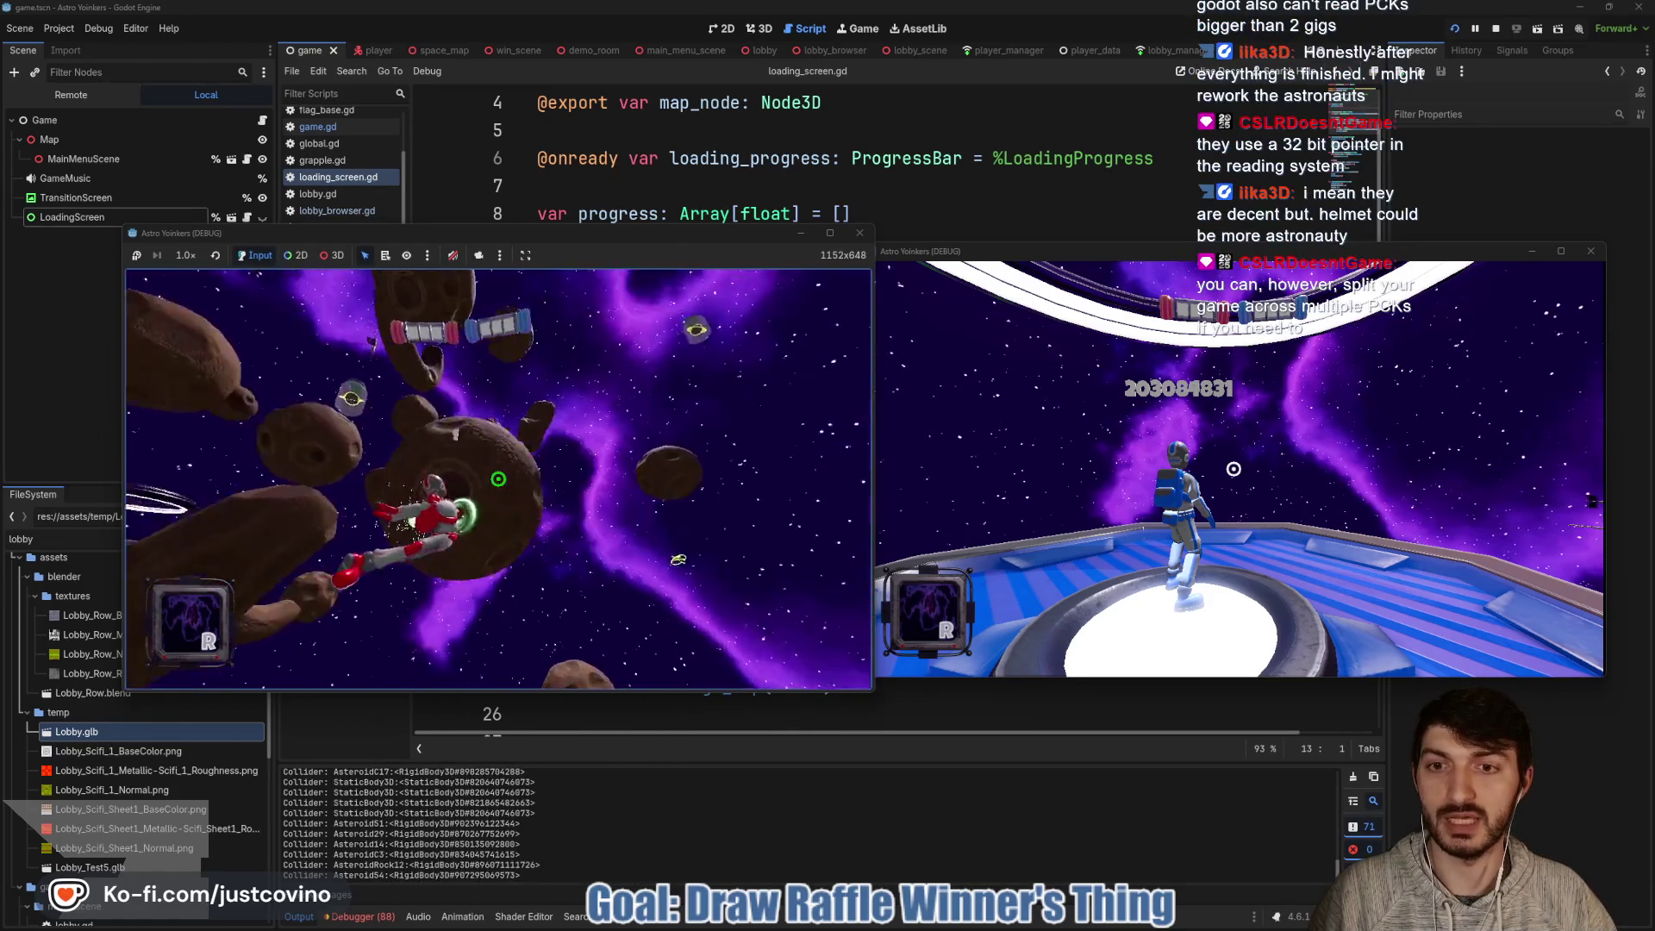
left_click(498, 479)
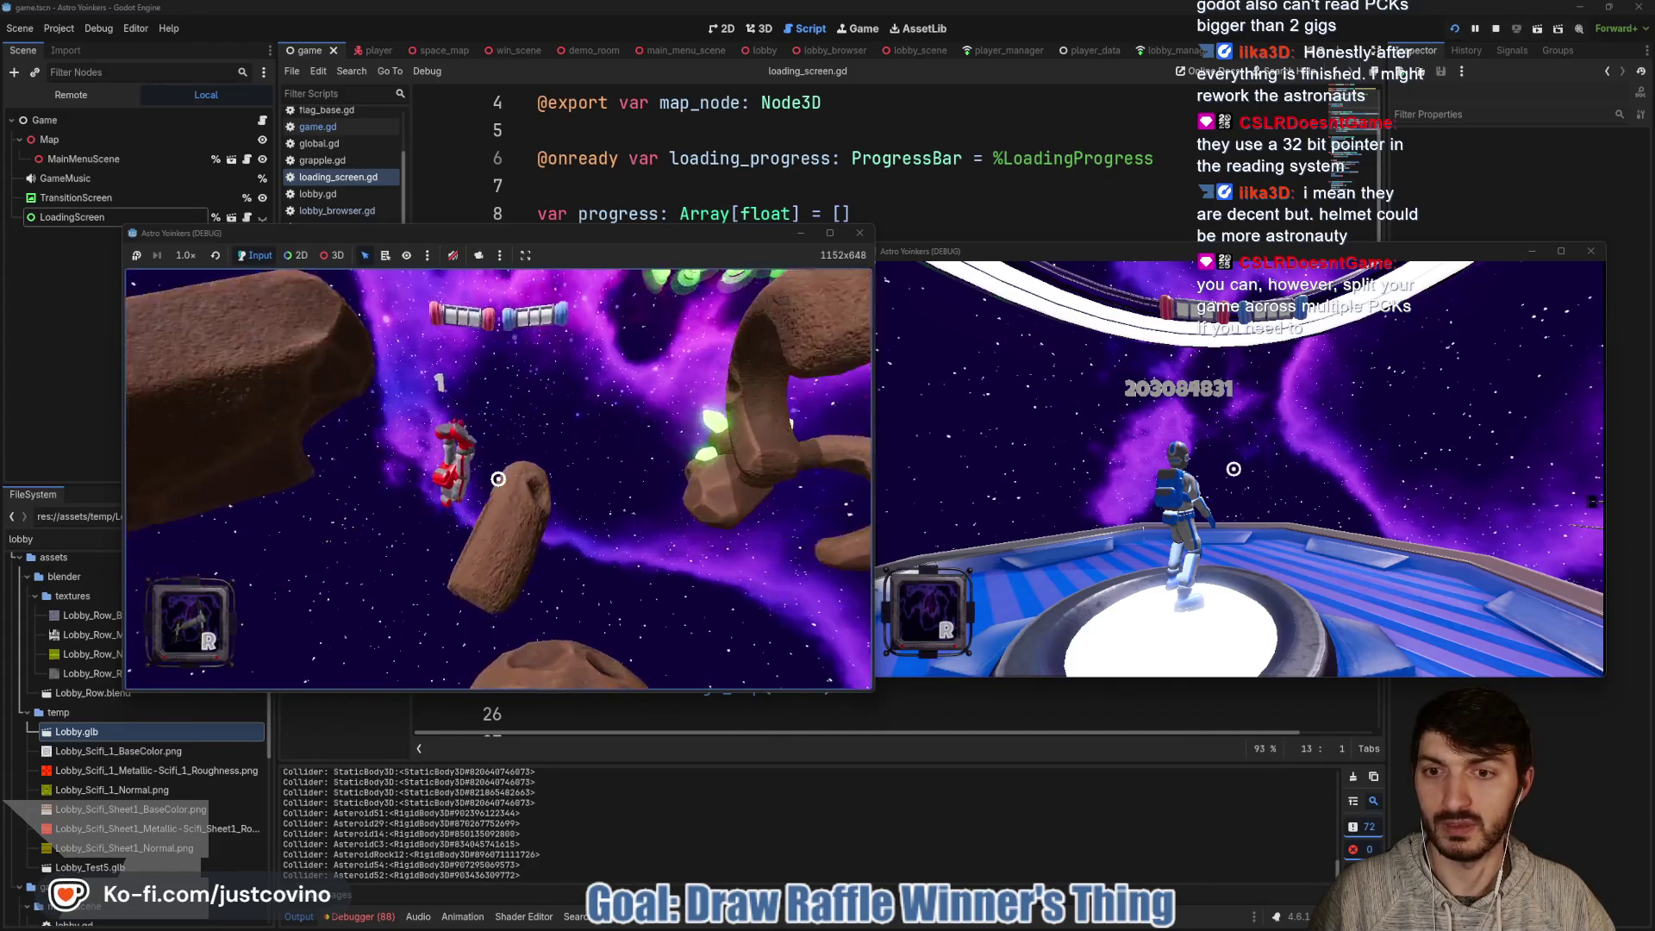
left_click(497, 479)
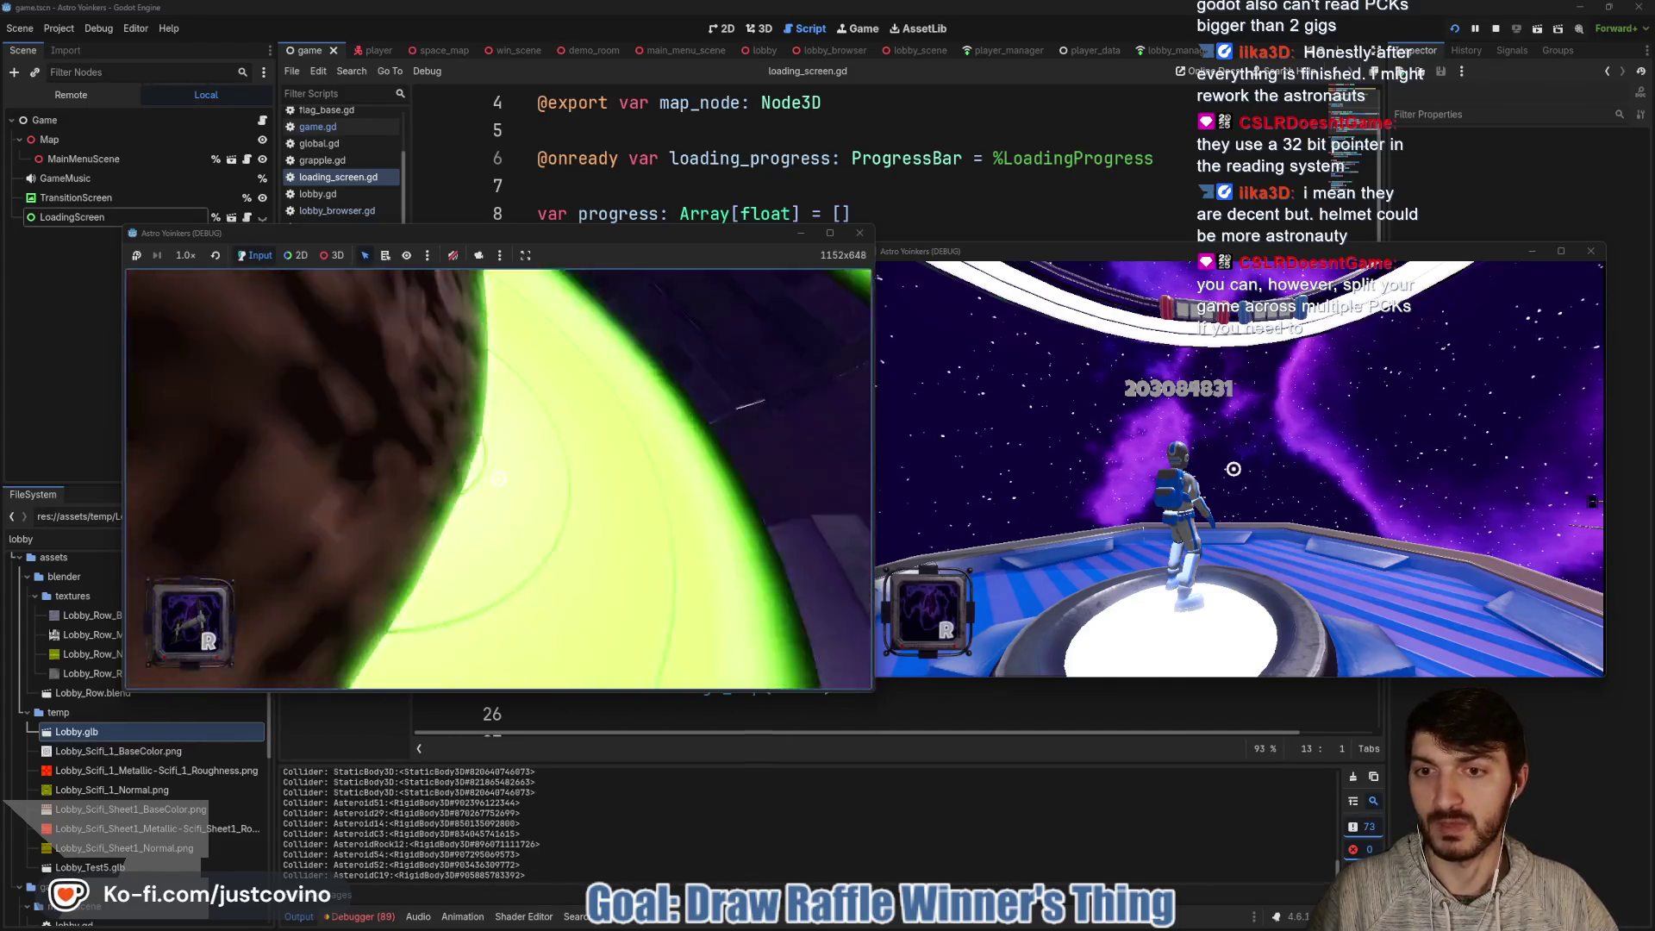
left_click(499, 478)
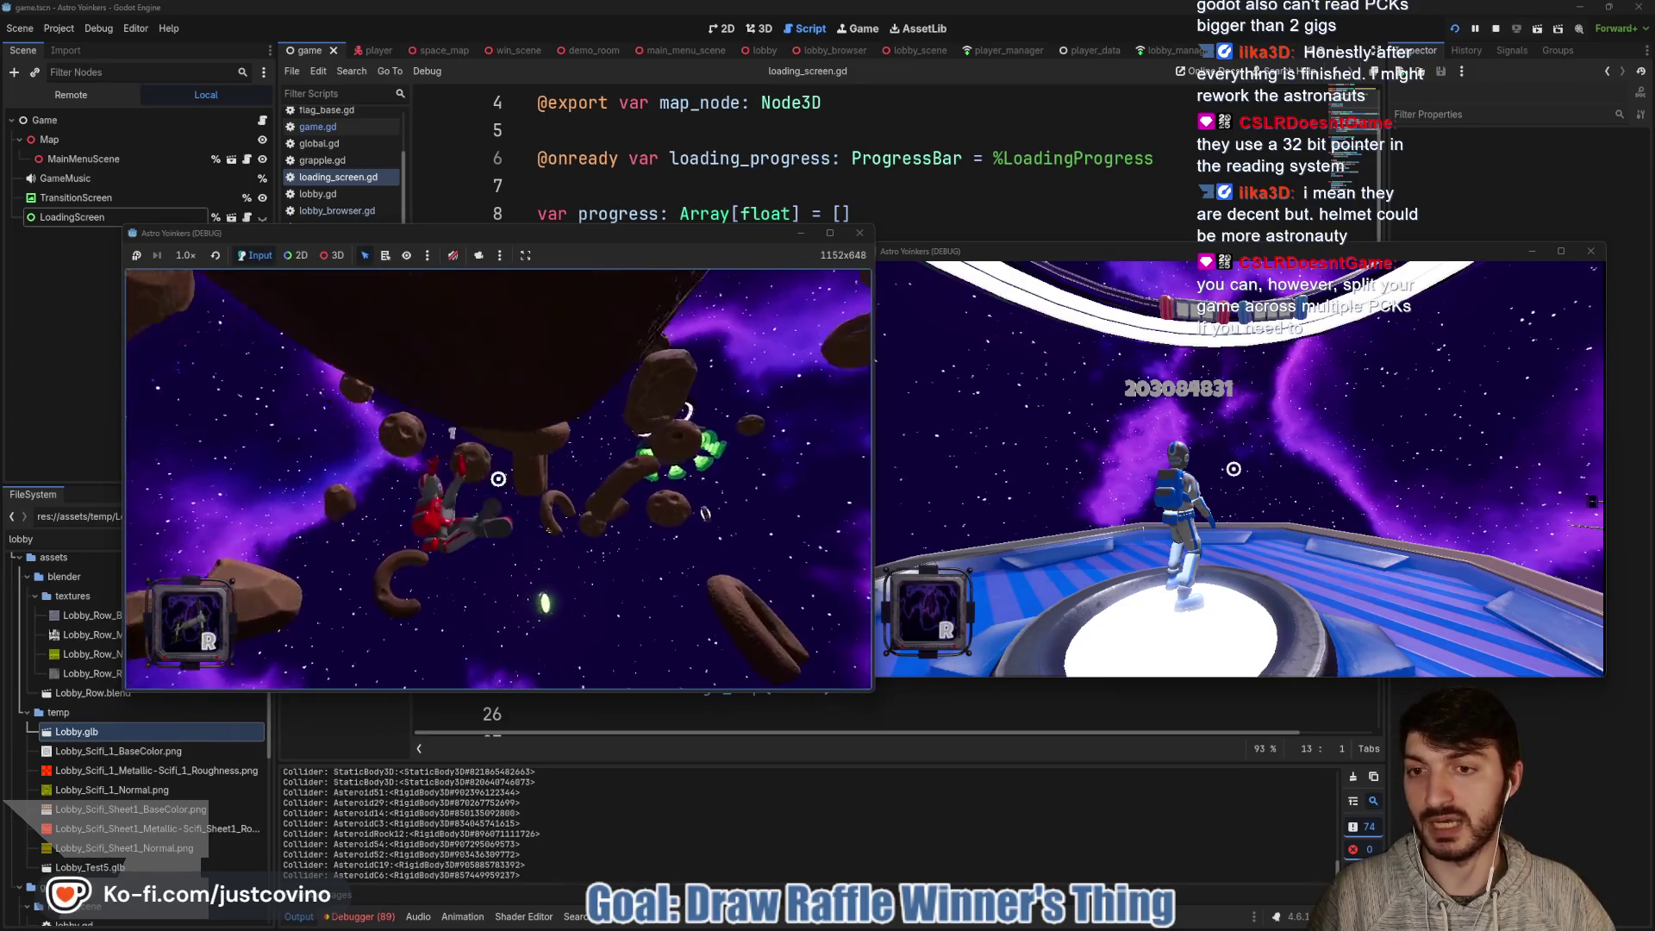
left_click(498, 478)
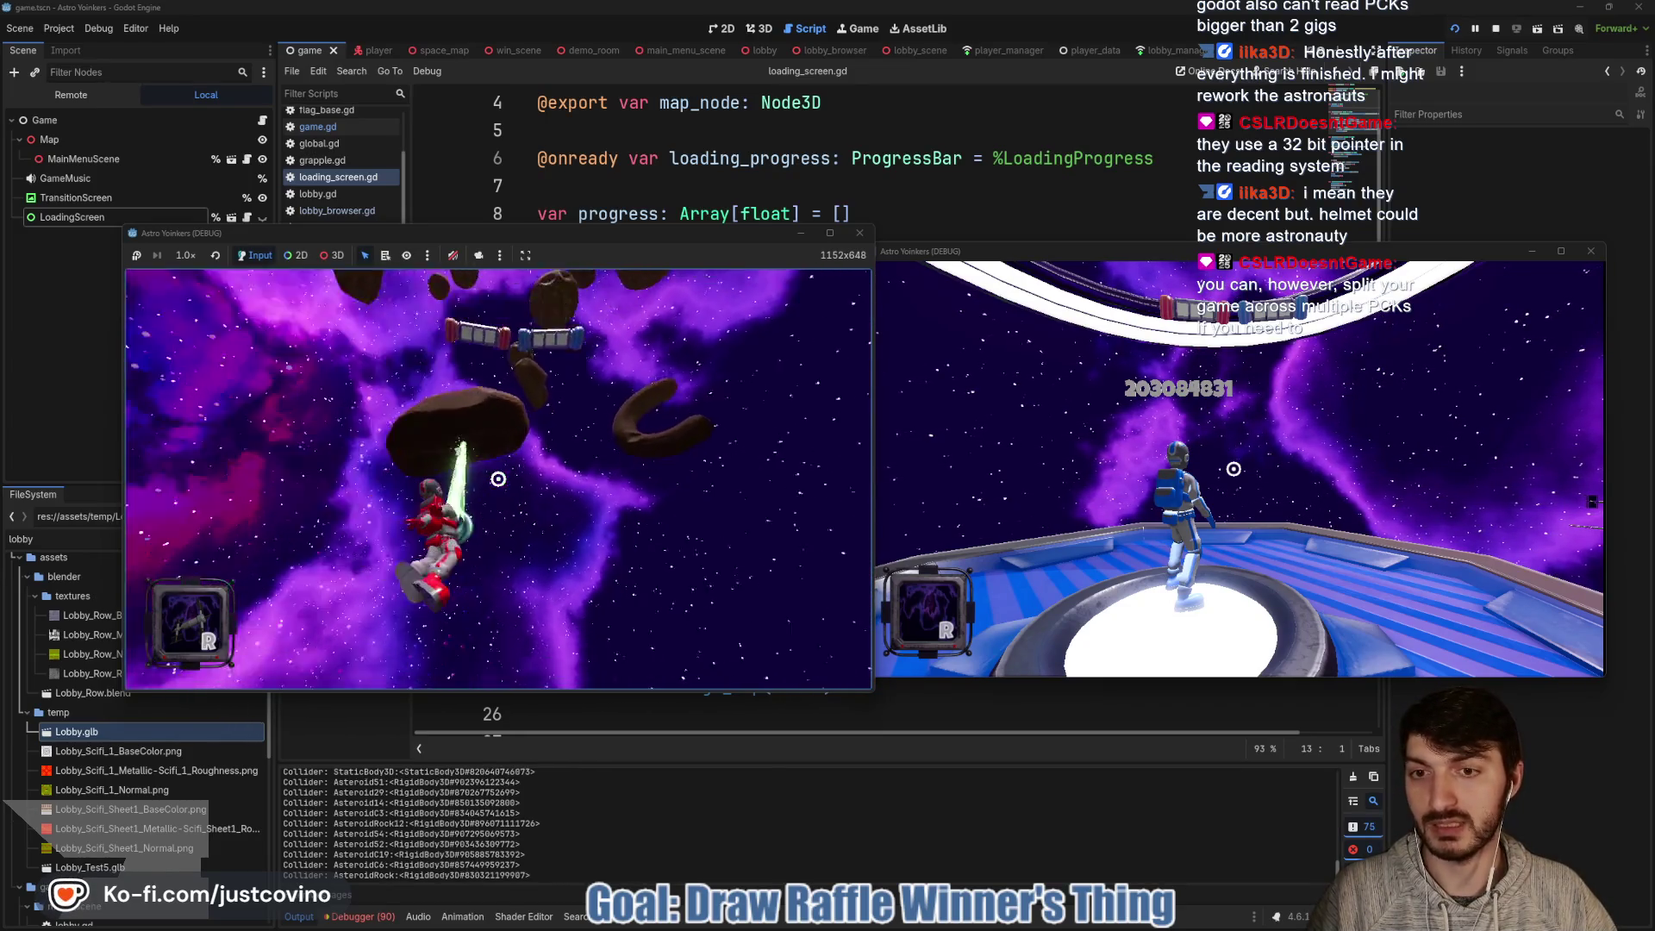
left_click(498, 478)
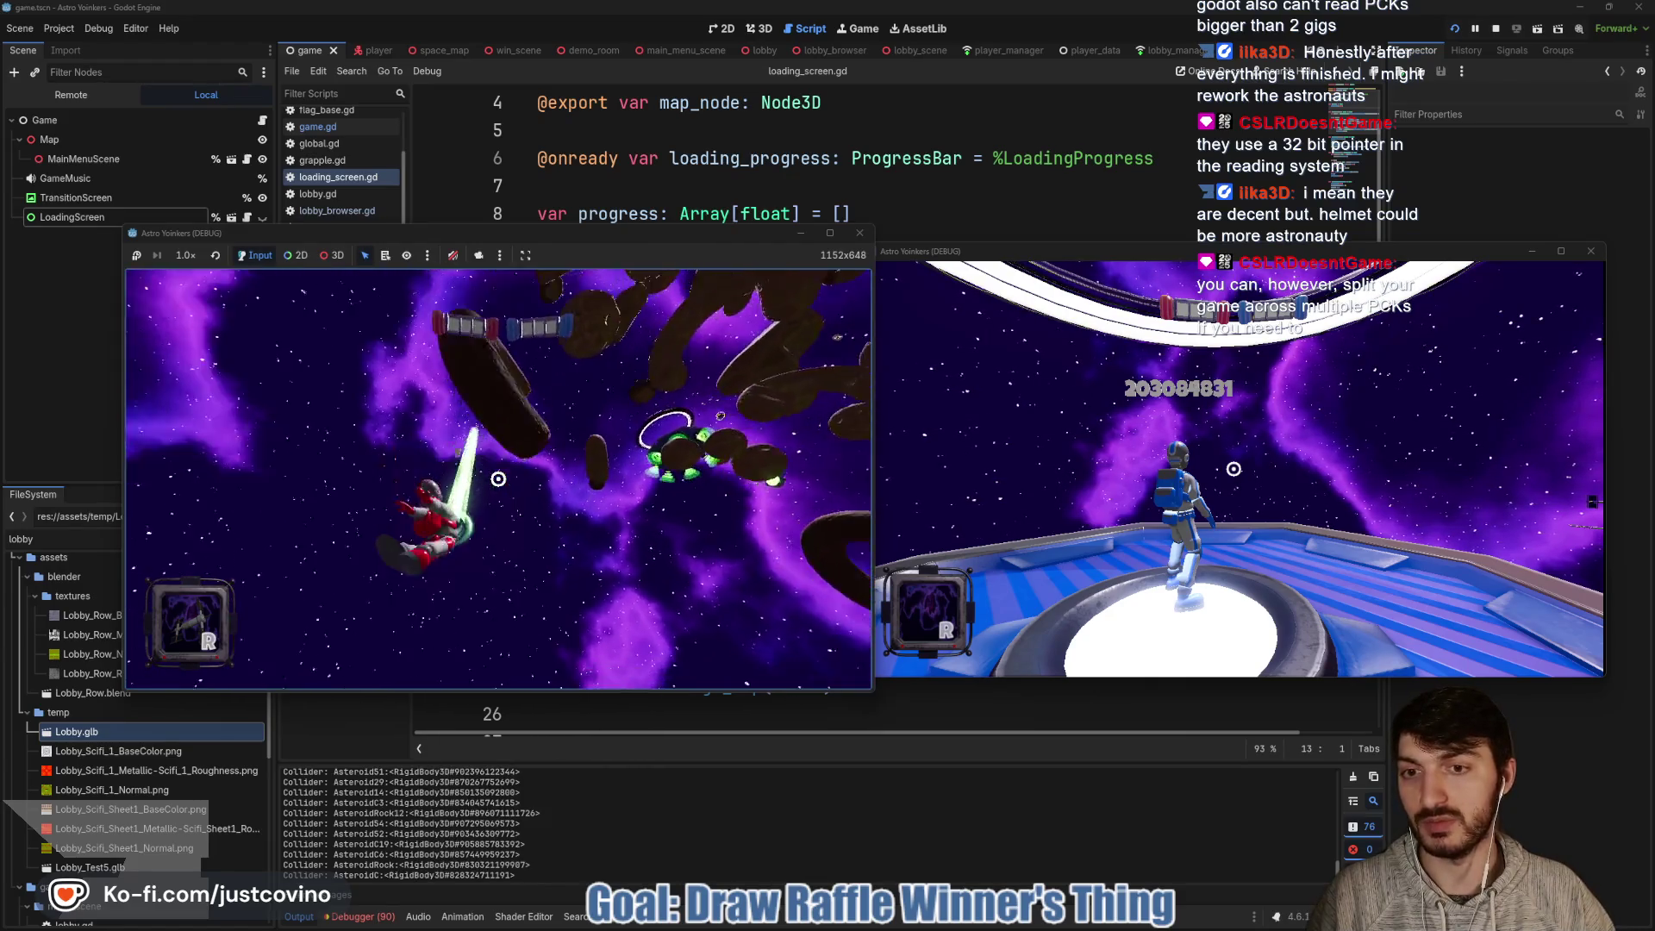
left_click(498, 478)
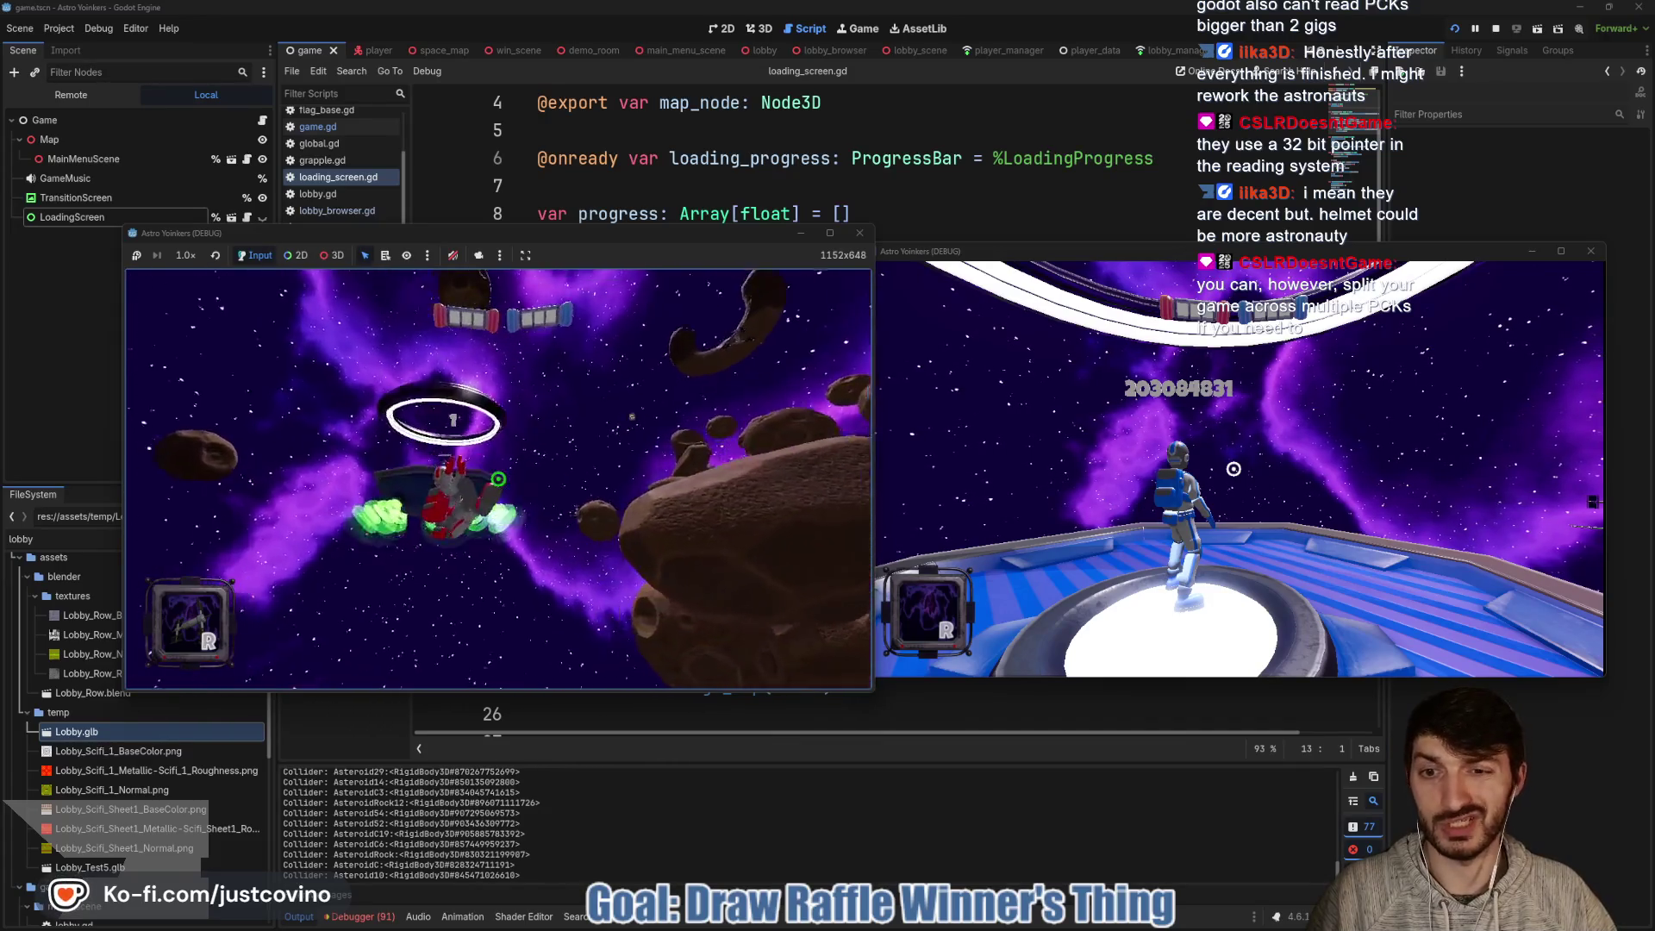
left_click(497, 479)
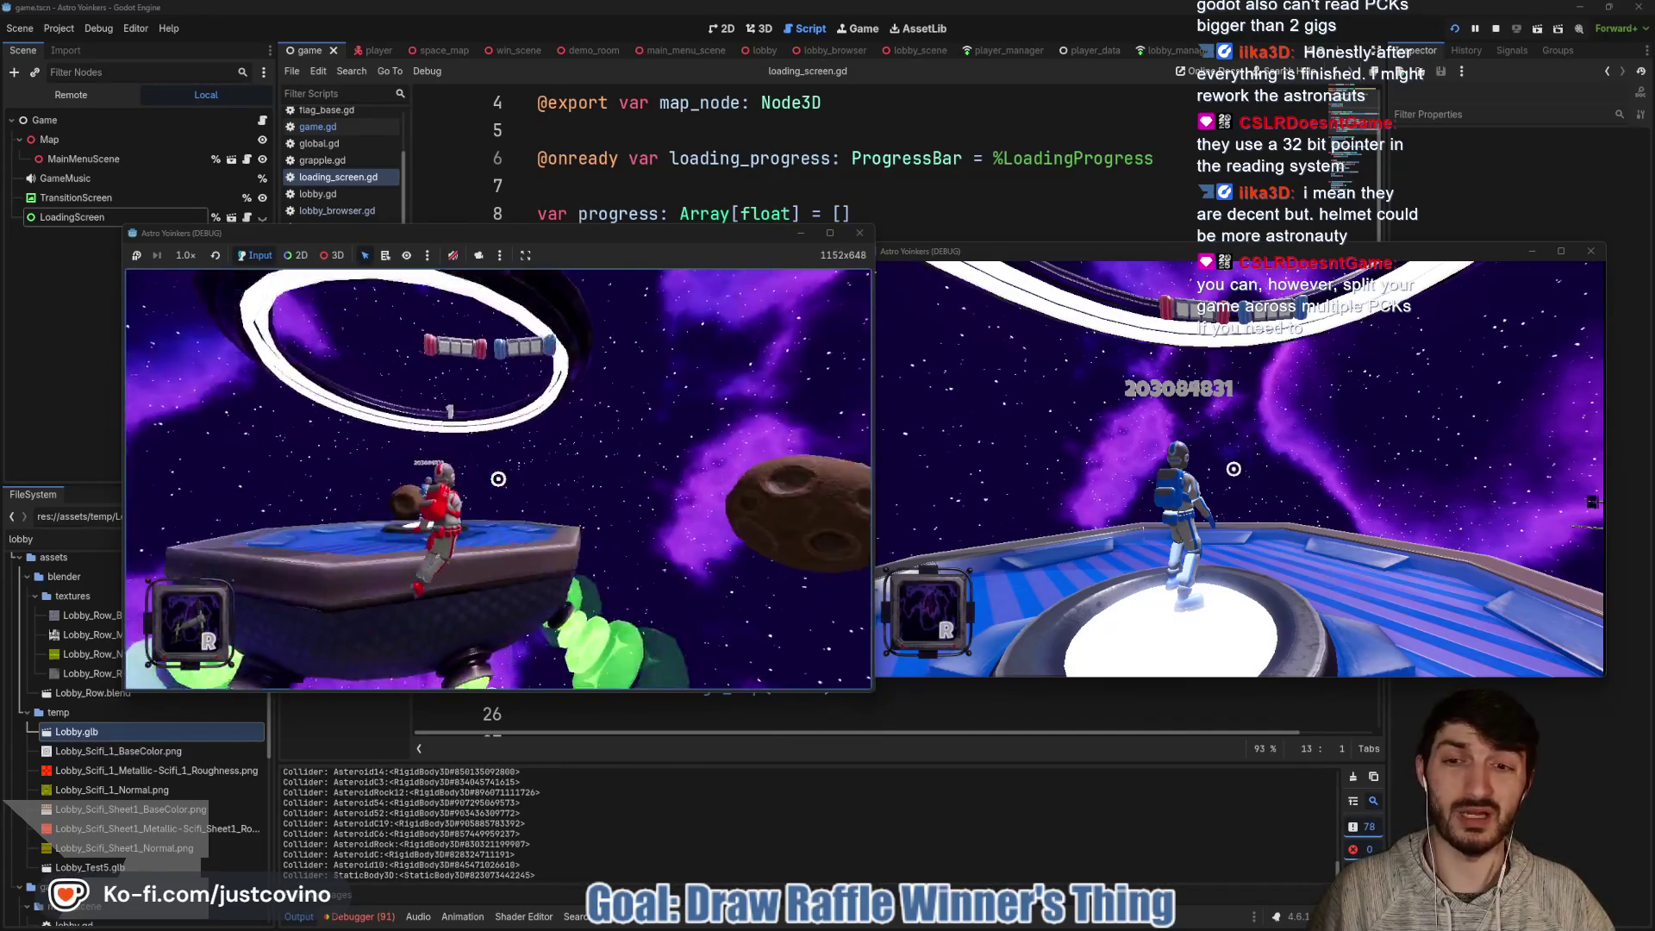
left_click(498, 478)
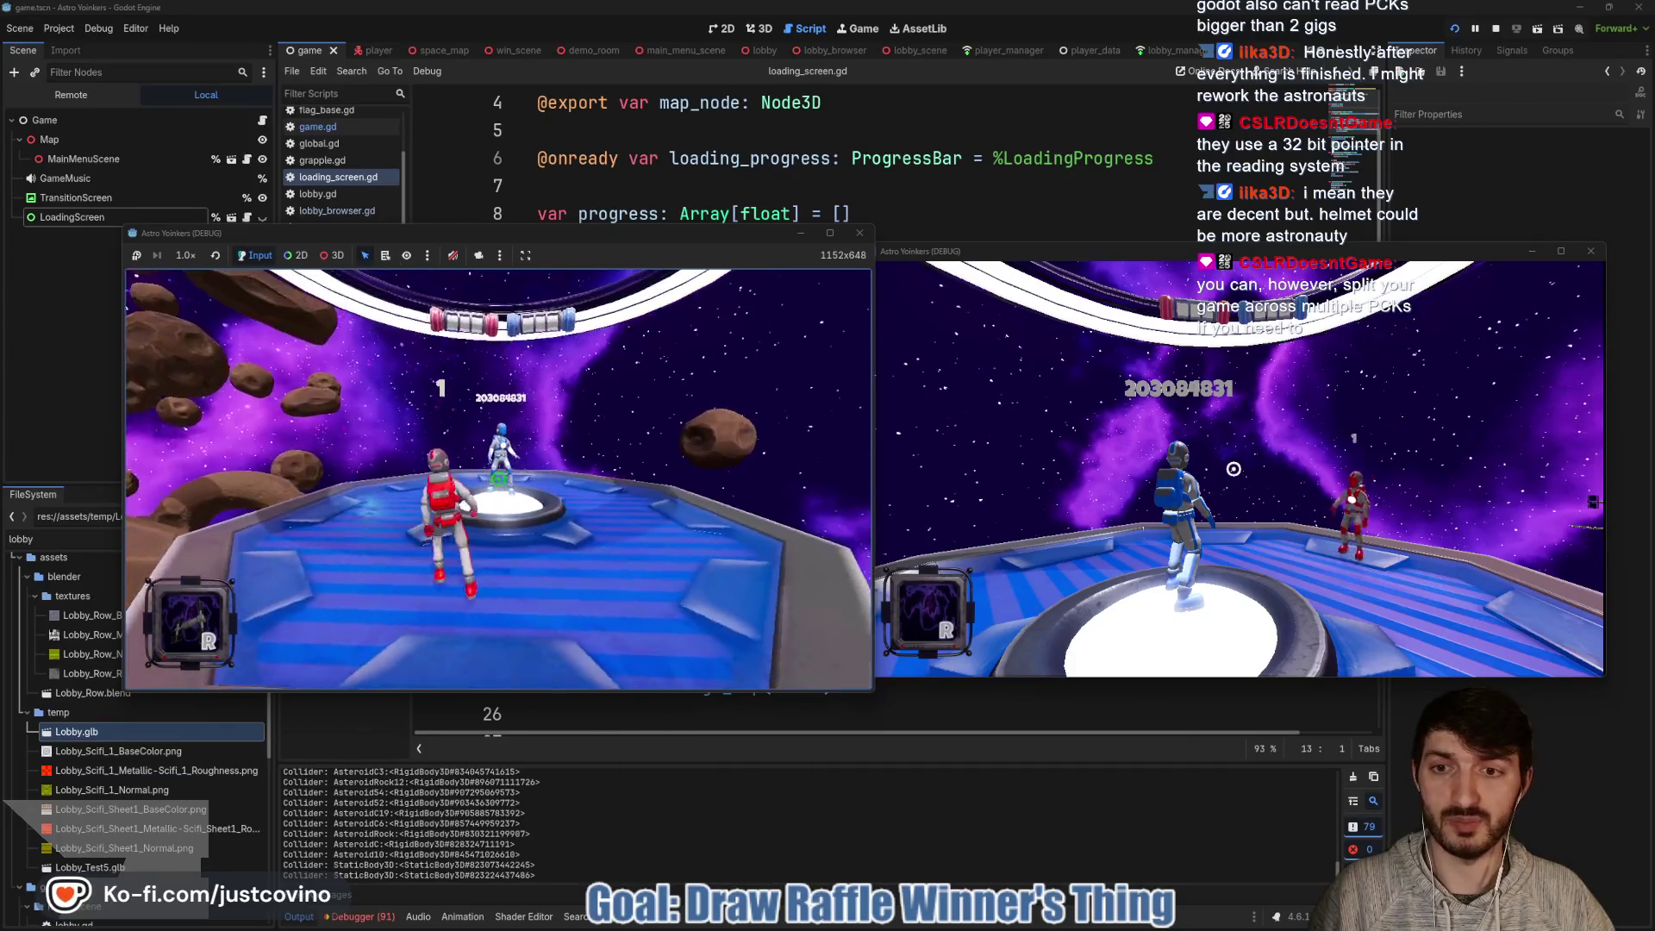
- Call orbital strikes on the other player, then stop the running game with F8
left_click(498, 479)
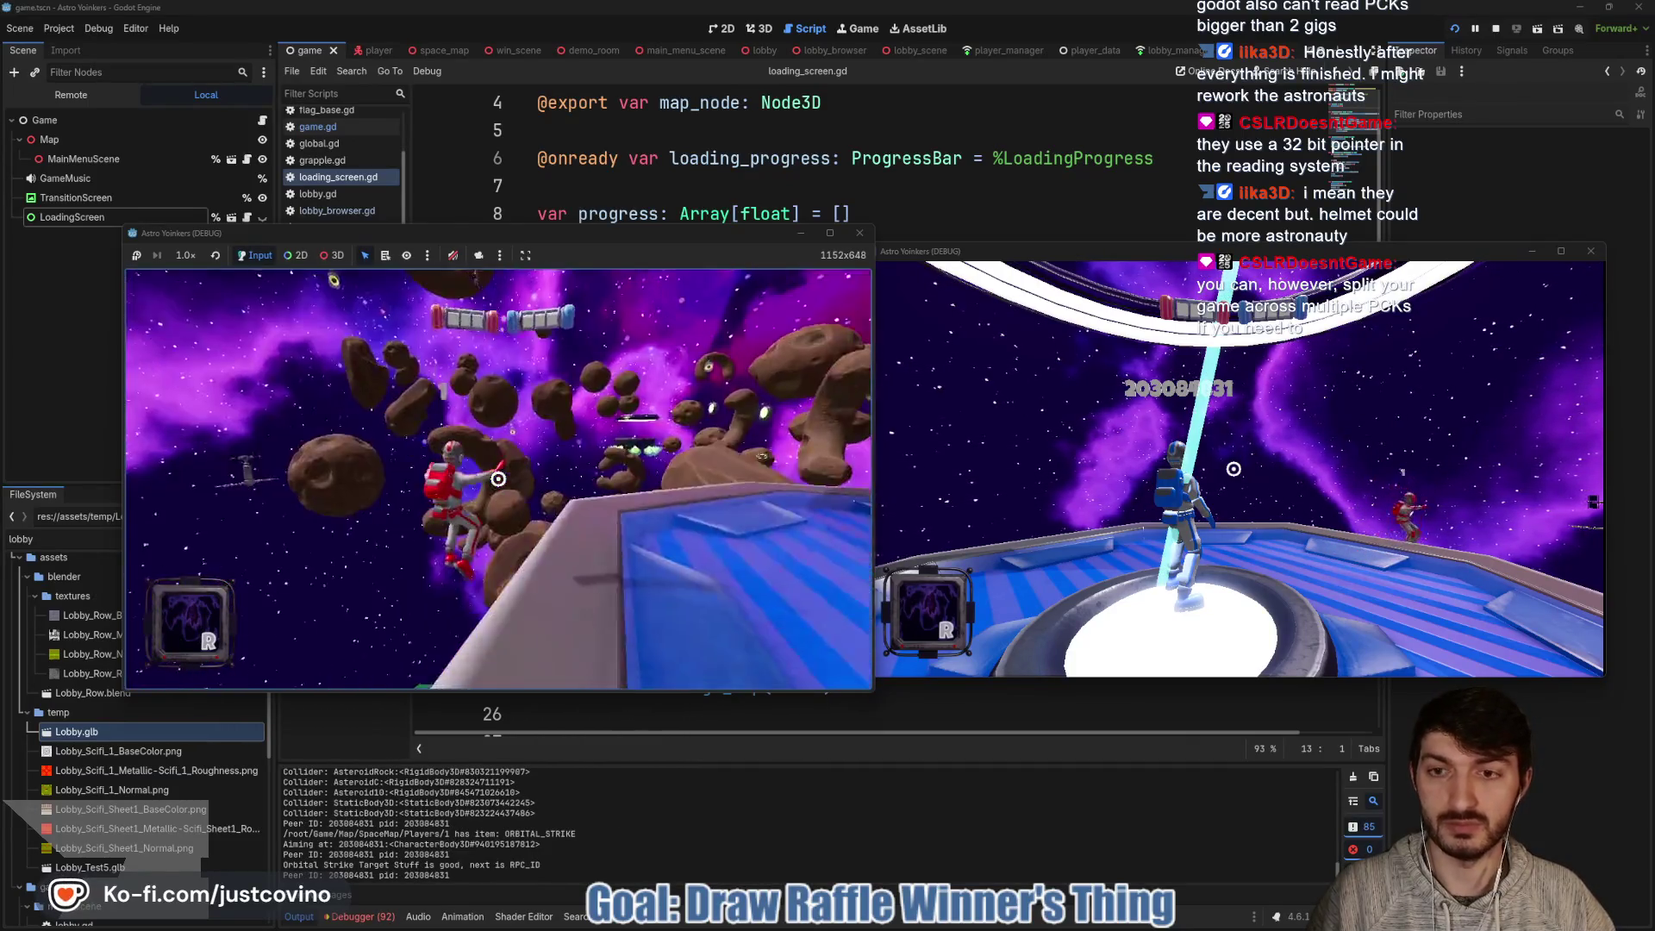
left_click(498, 479)
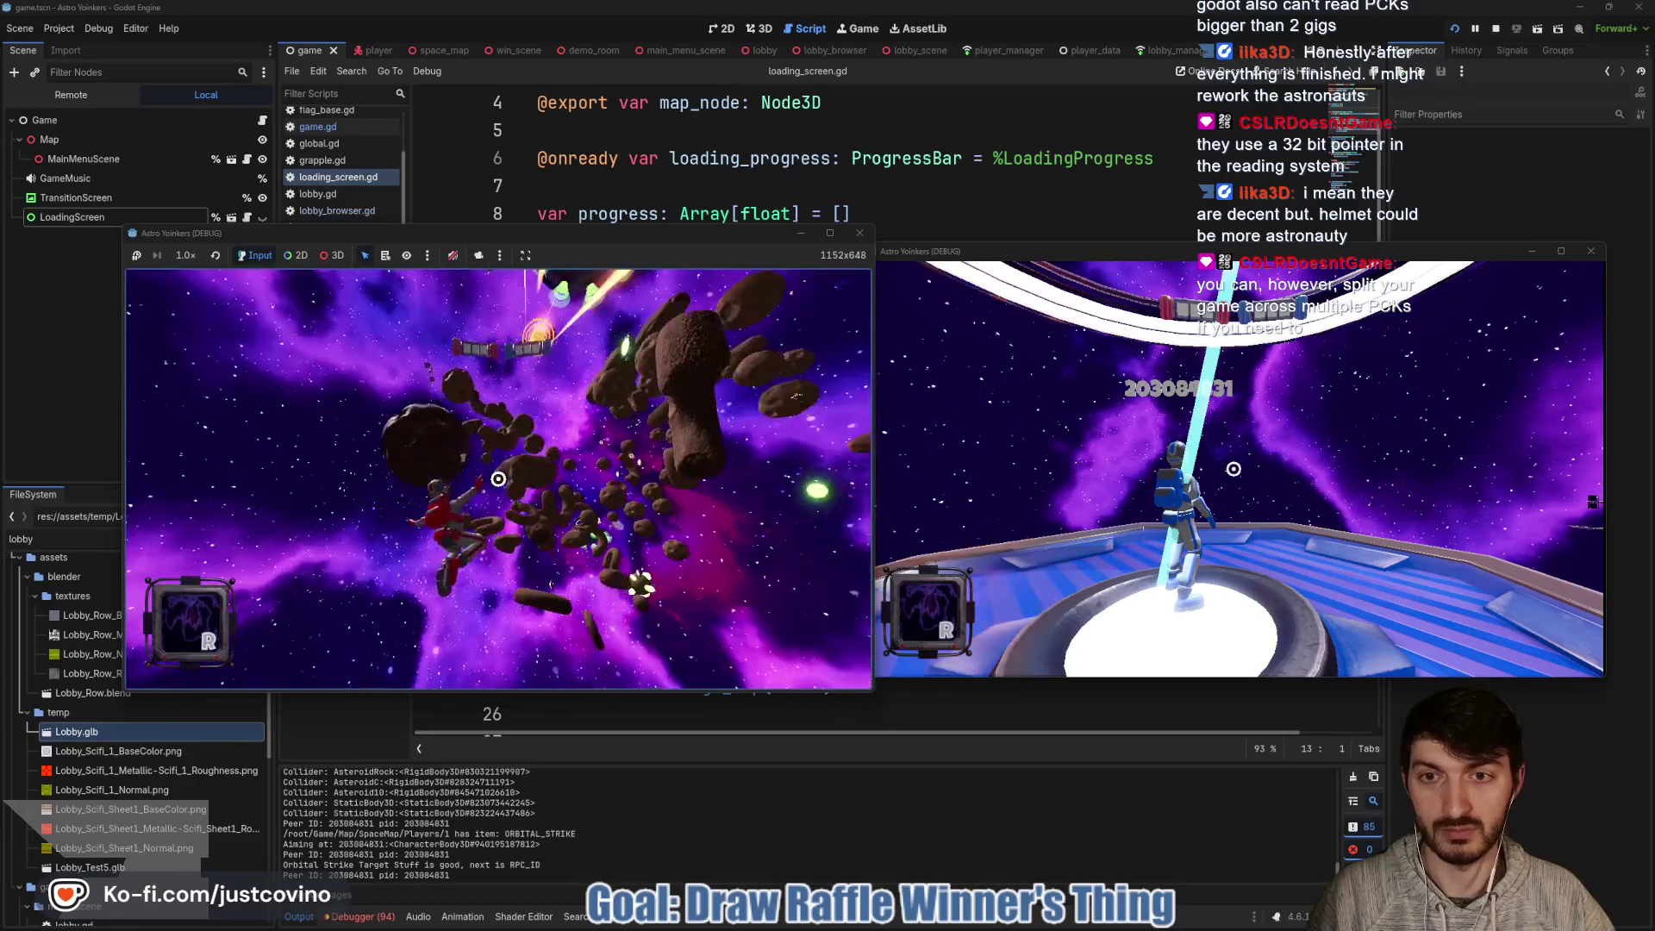
left_click(498, 479)
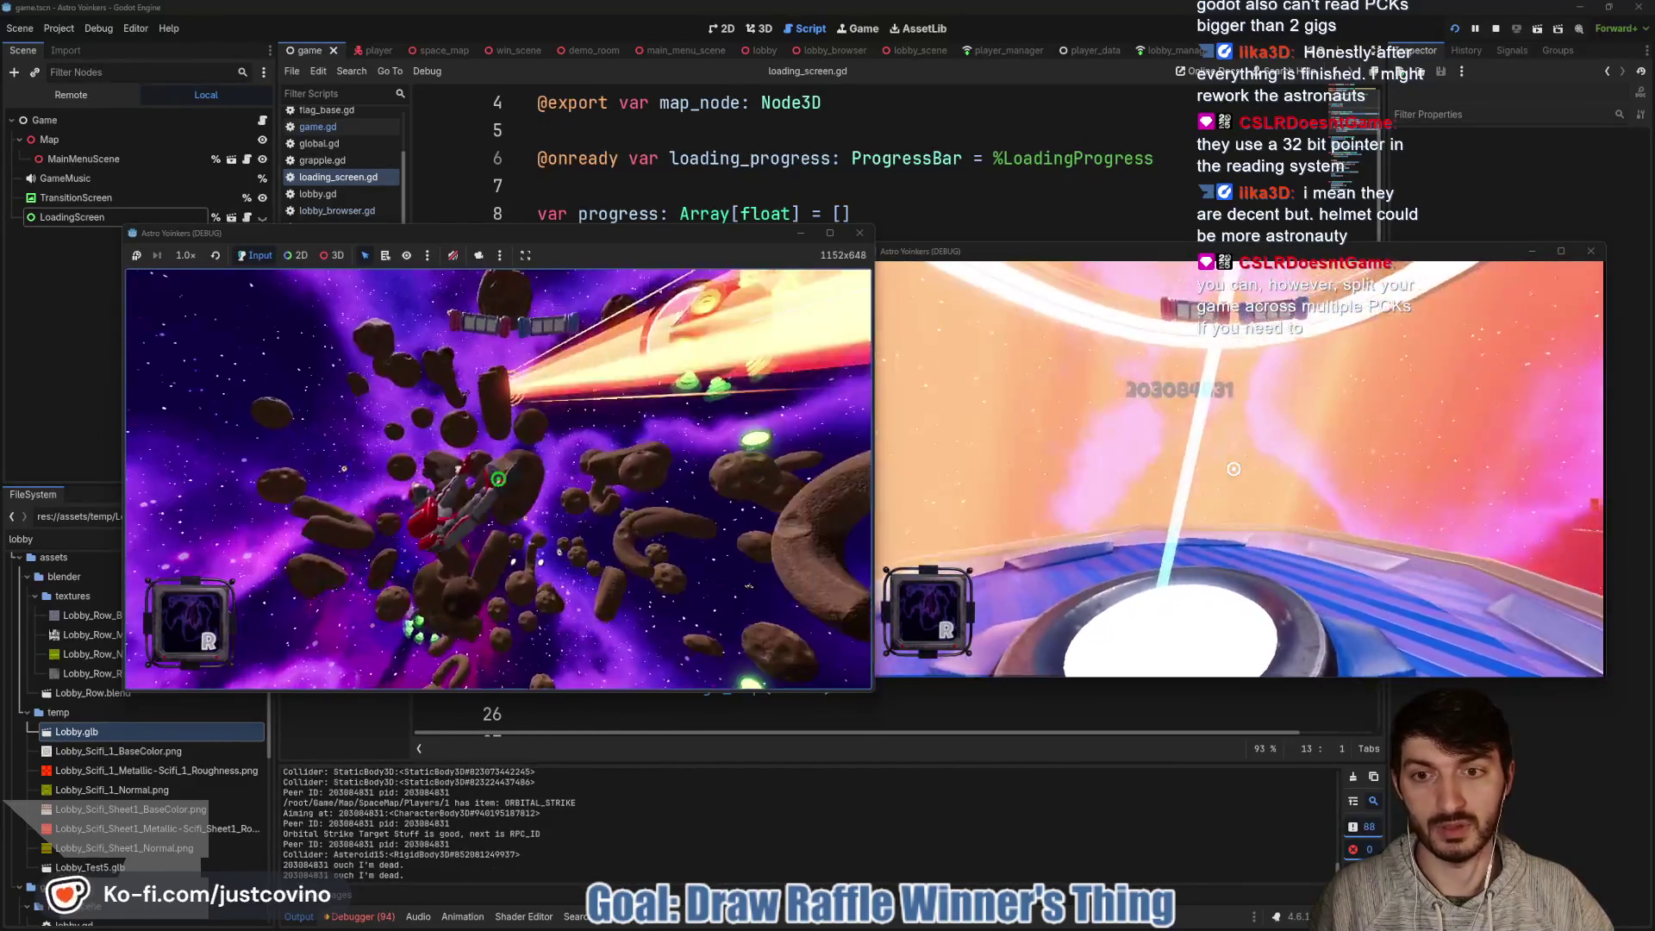
left_click(497, 479)
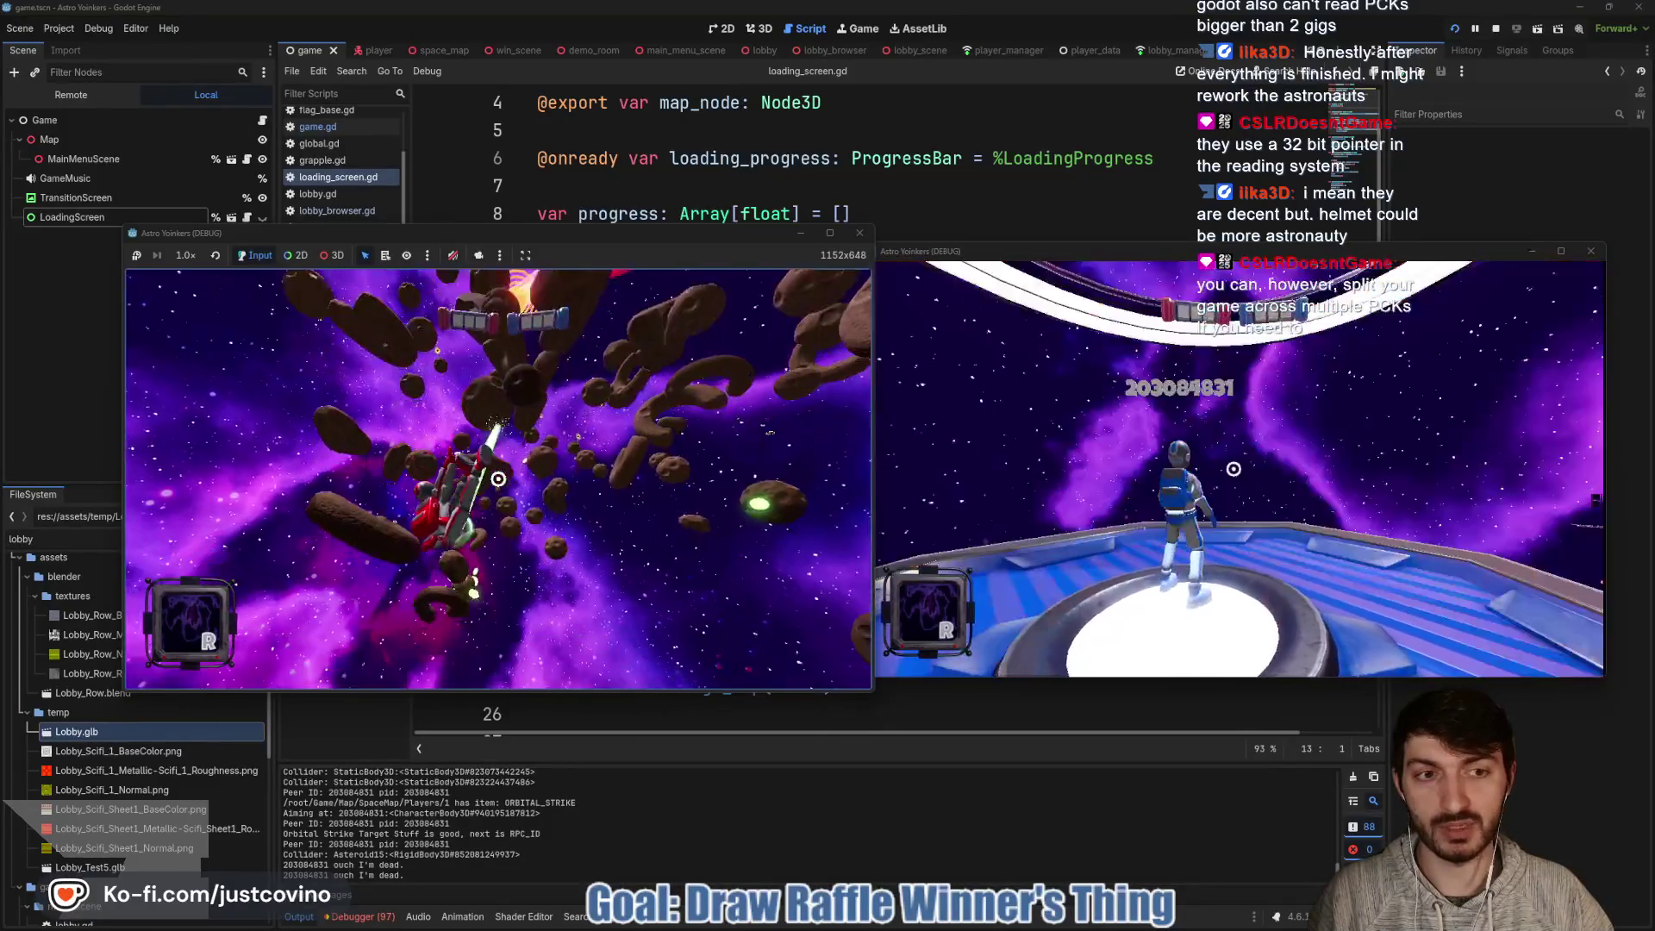
left_click(498, 479)
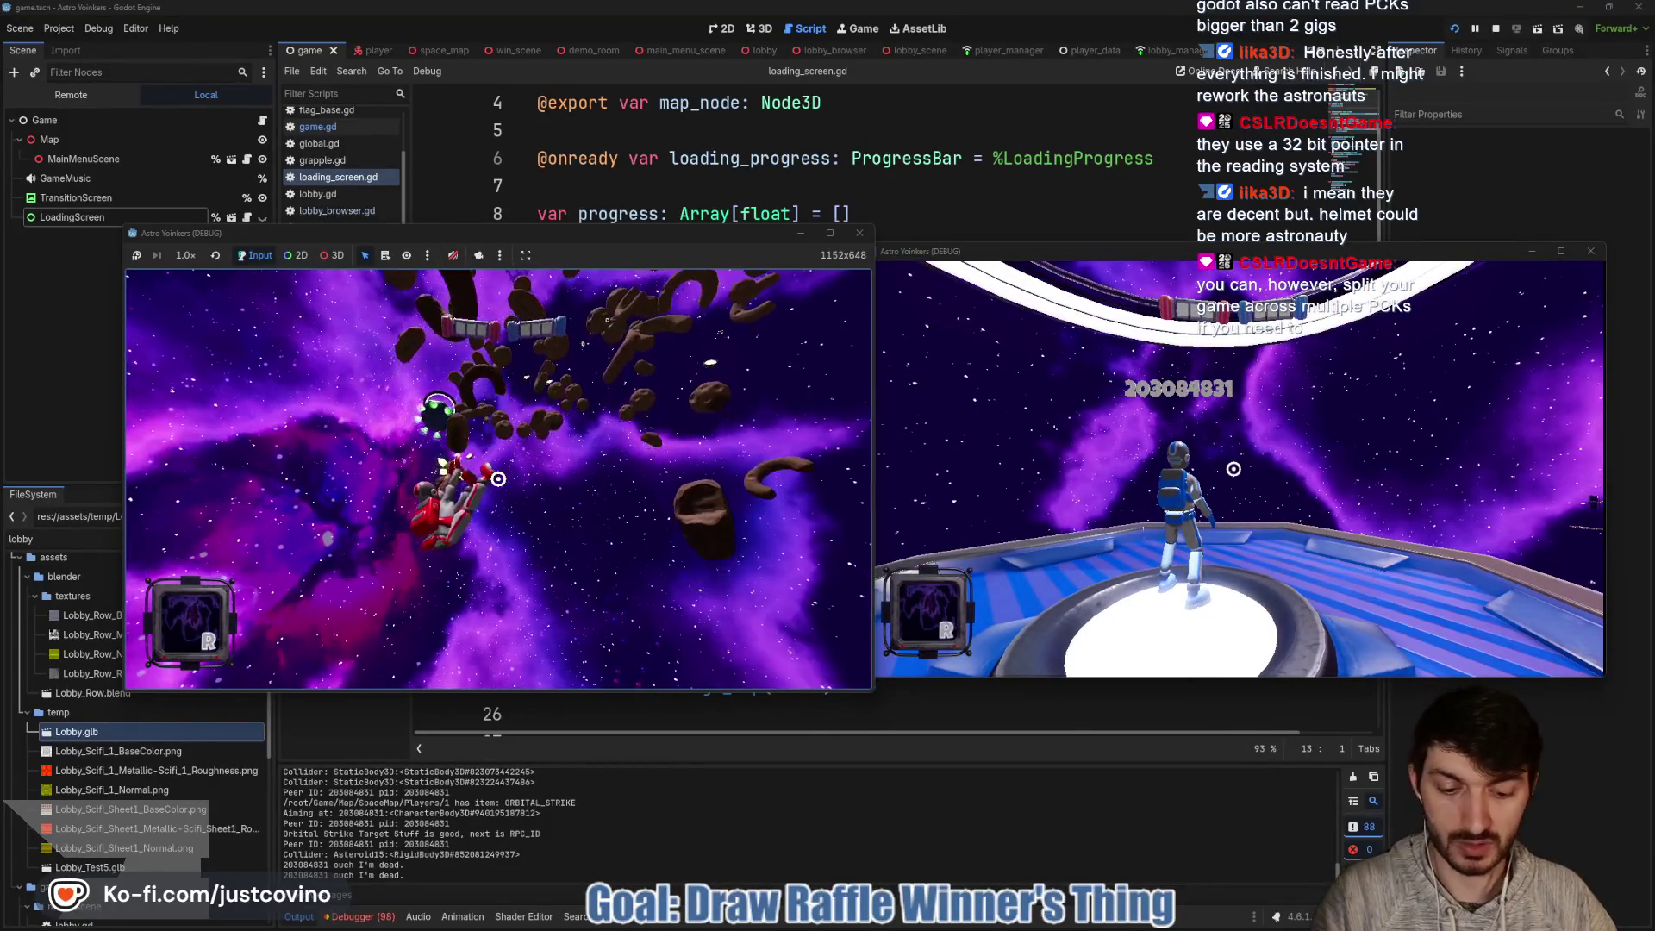
key("F8")
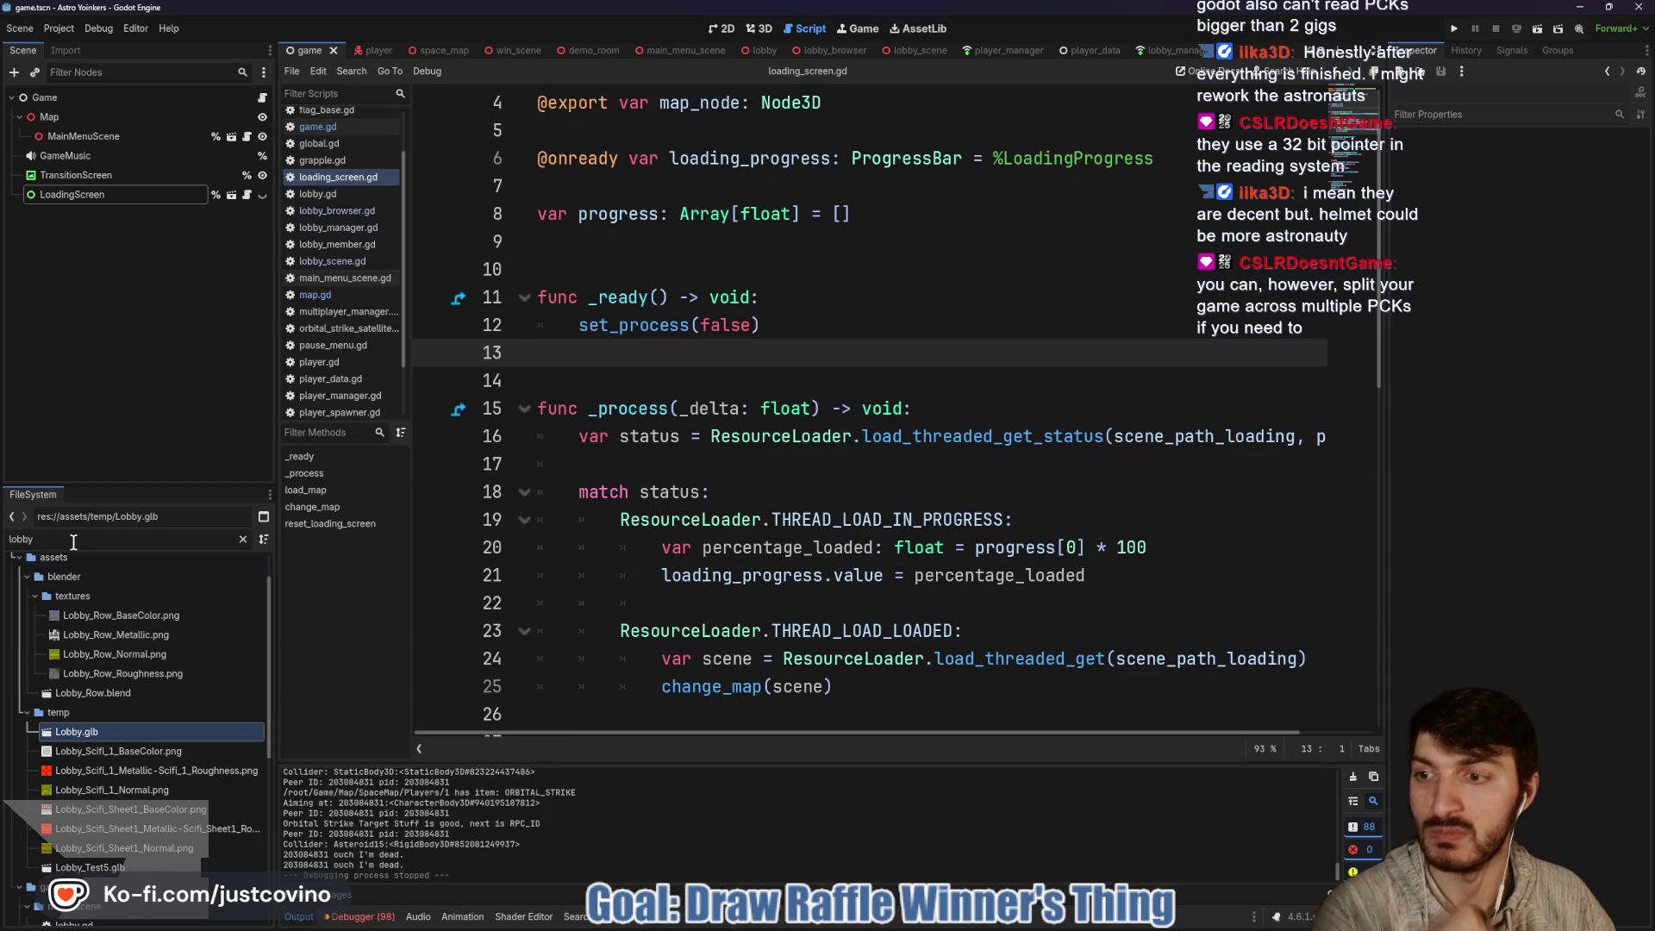
- Clear the lobby filter, open the player scene, select the Astronaut mesh and show it in 3D
key("BackSpace")
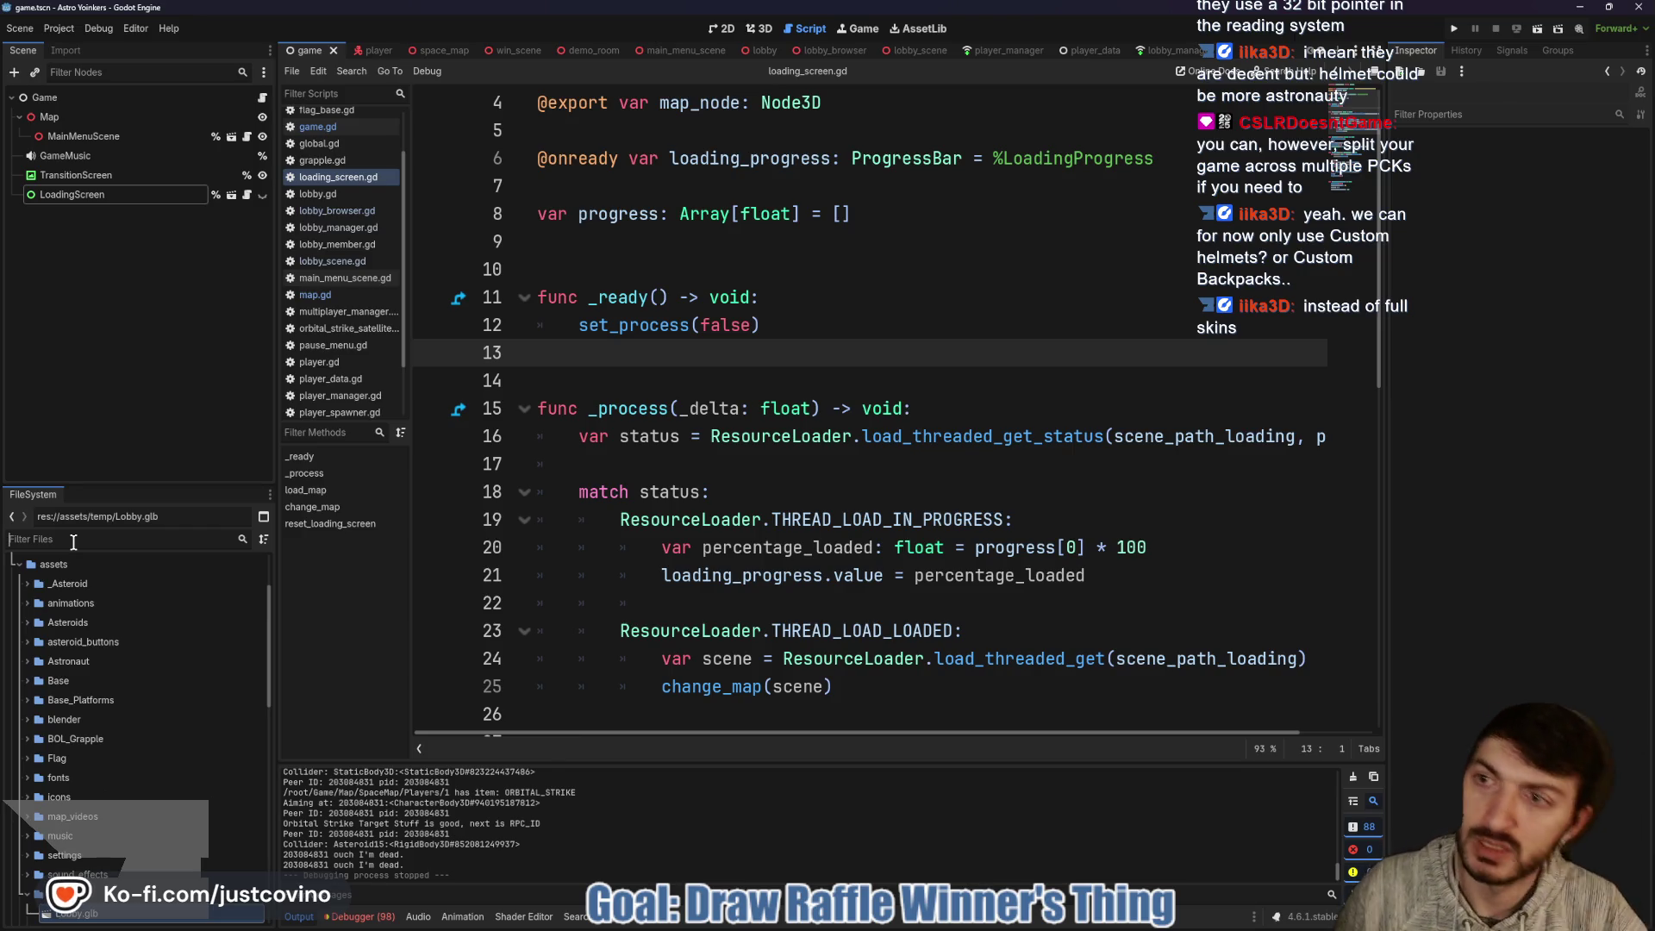
left_click(371, 51)
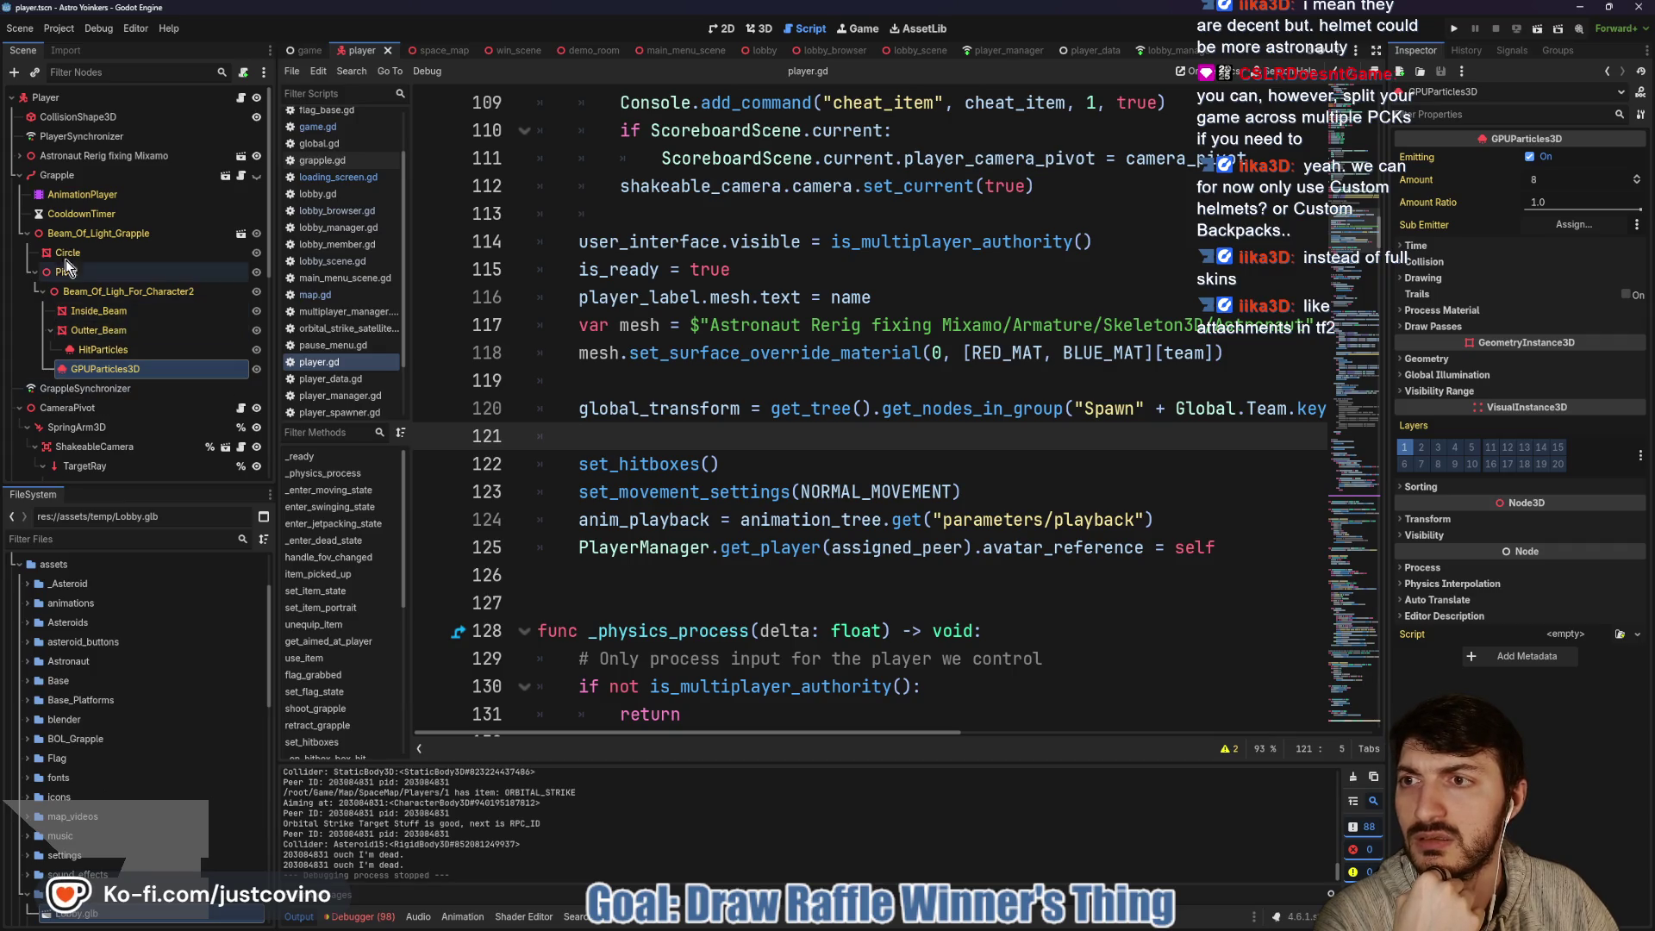
left_click(20, 156)
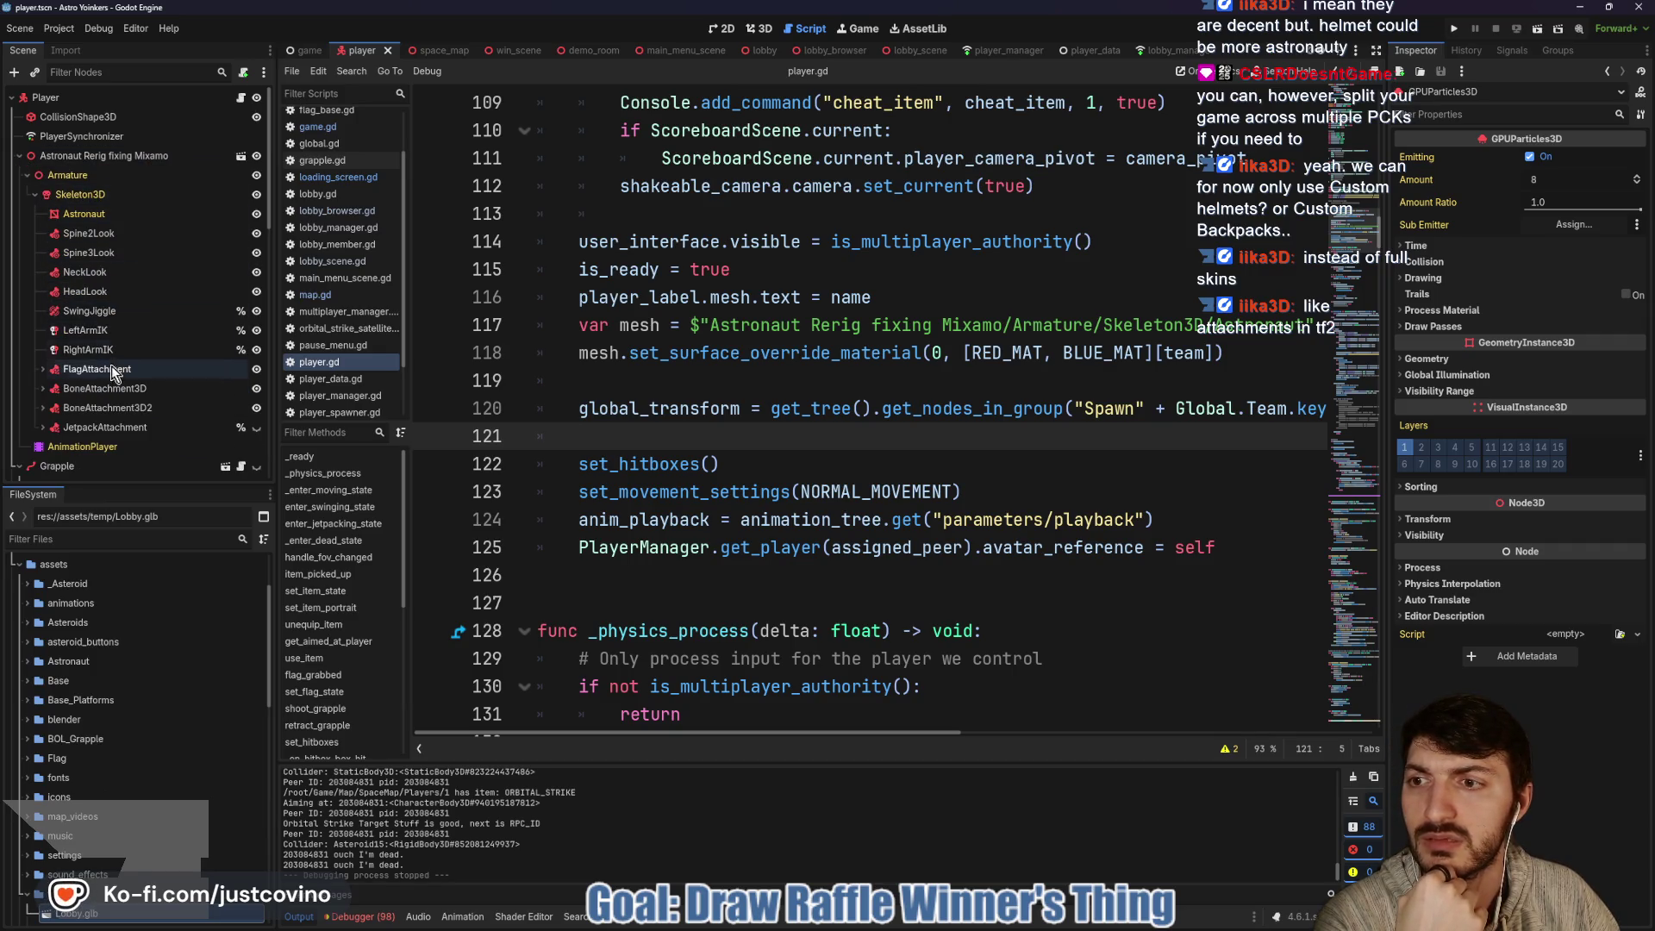
left_click(118, 213)
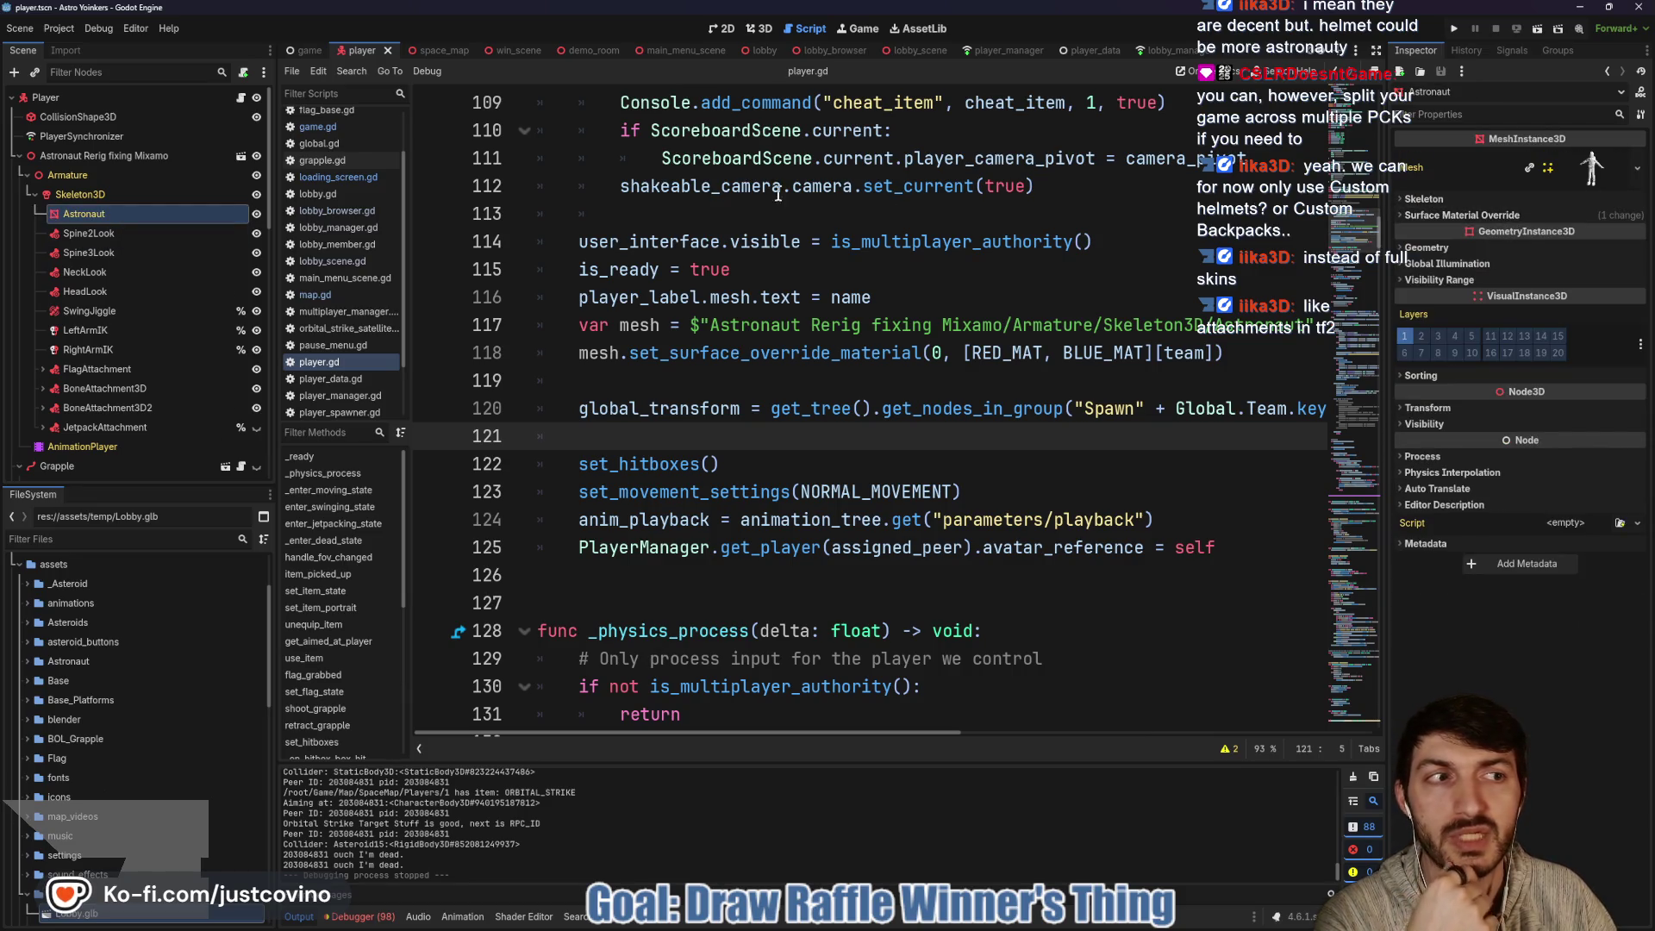
left_click(758, 29)
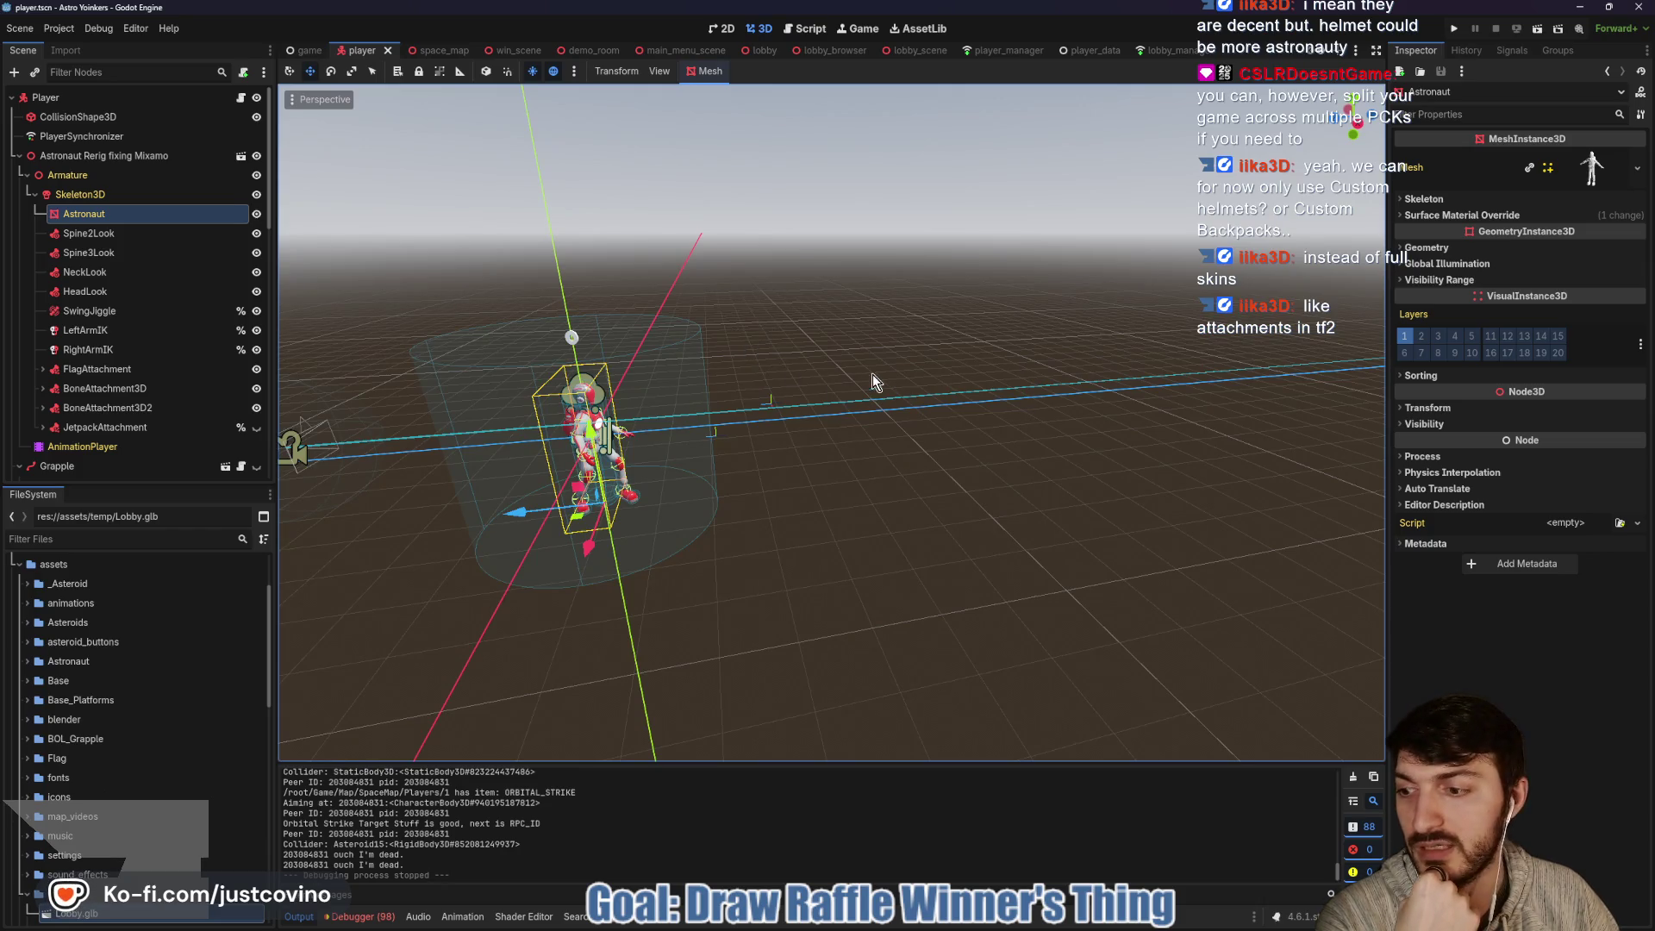
- Zoom and focus the 3D viewport on the selected Astronaut model
scroll(862, 379, "down", 3)
scroll(675, 400, "up", 2)
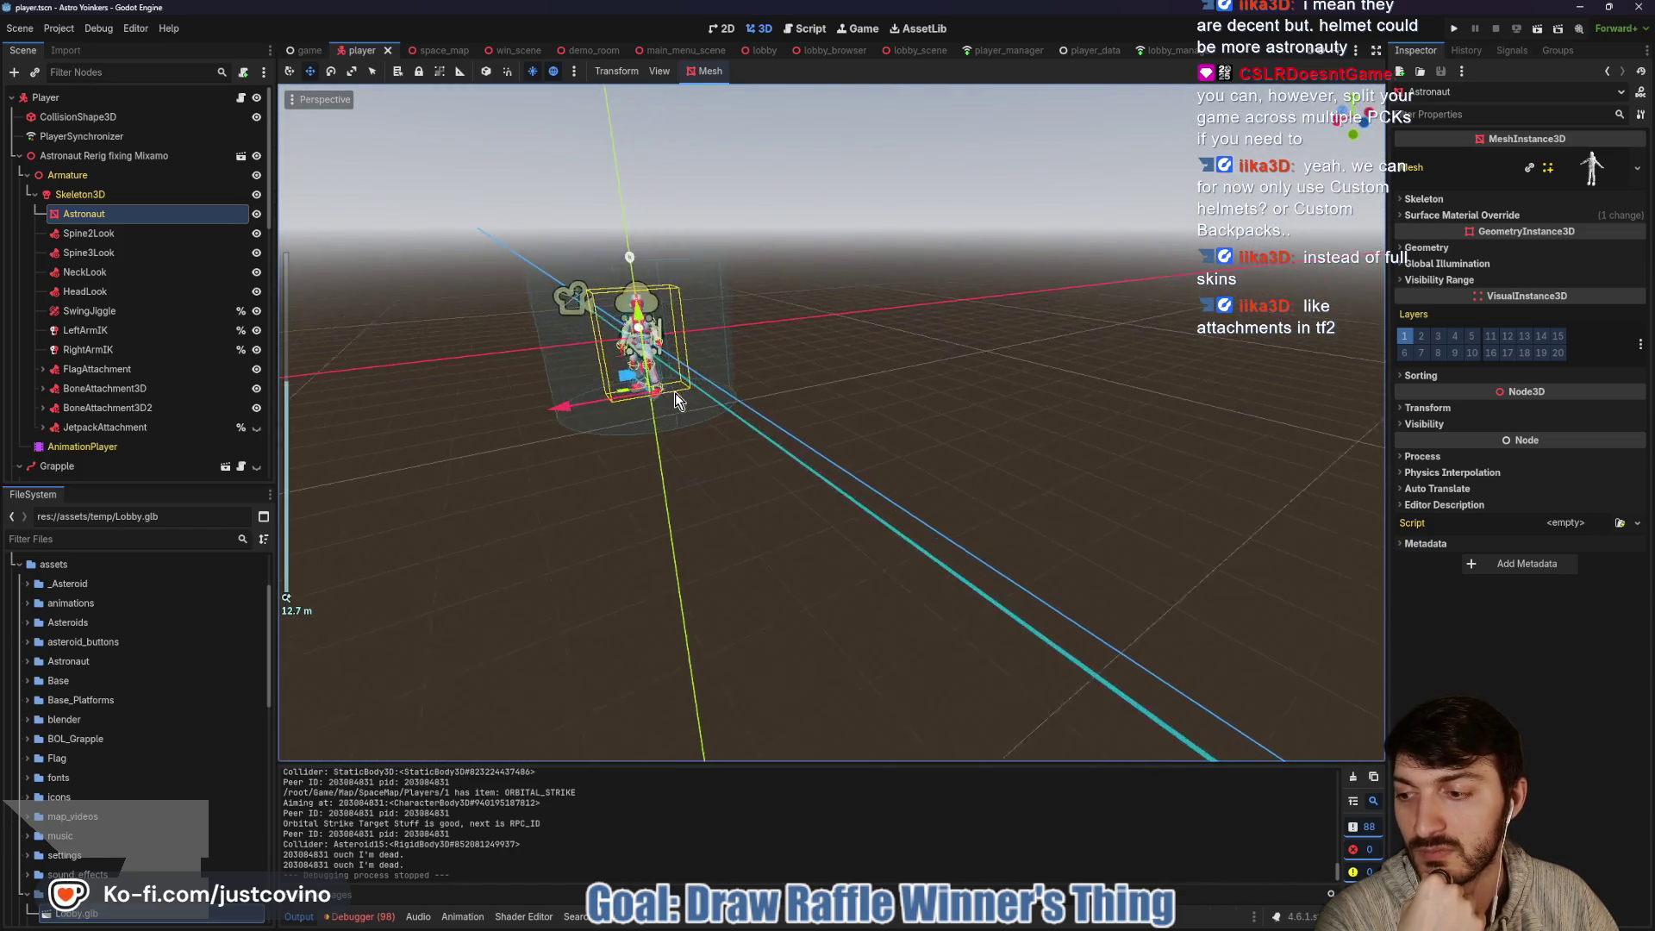
scroll(677, 399, "up", 1)
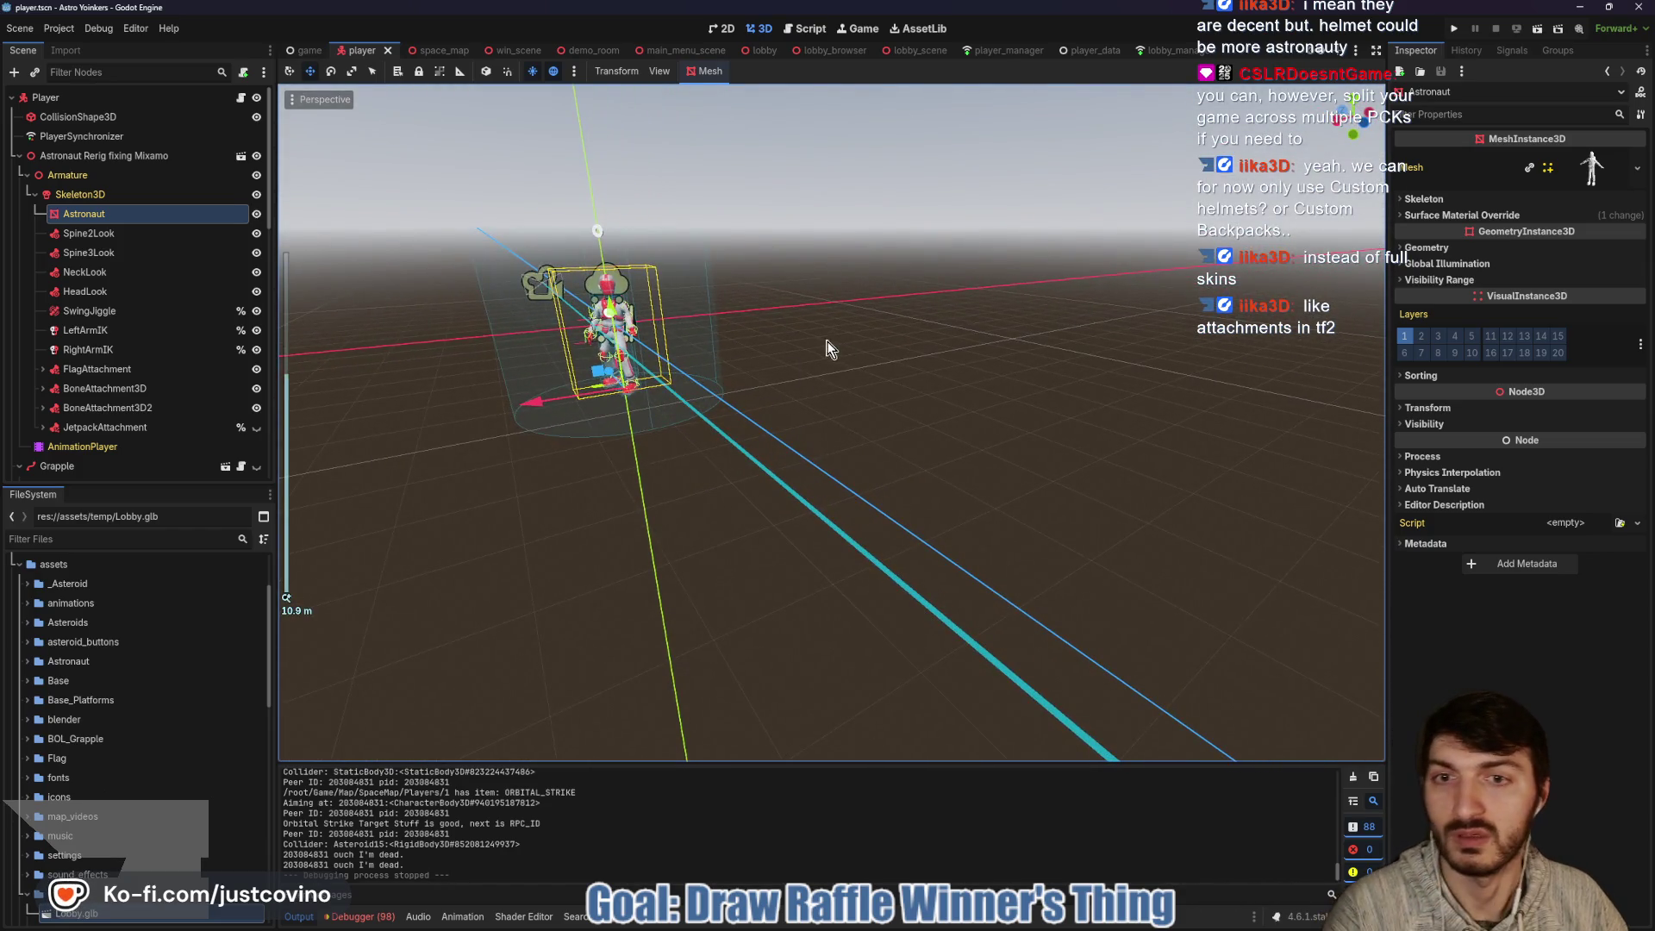
key("f")
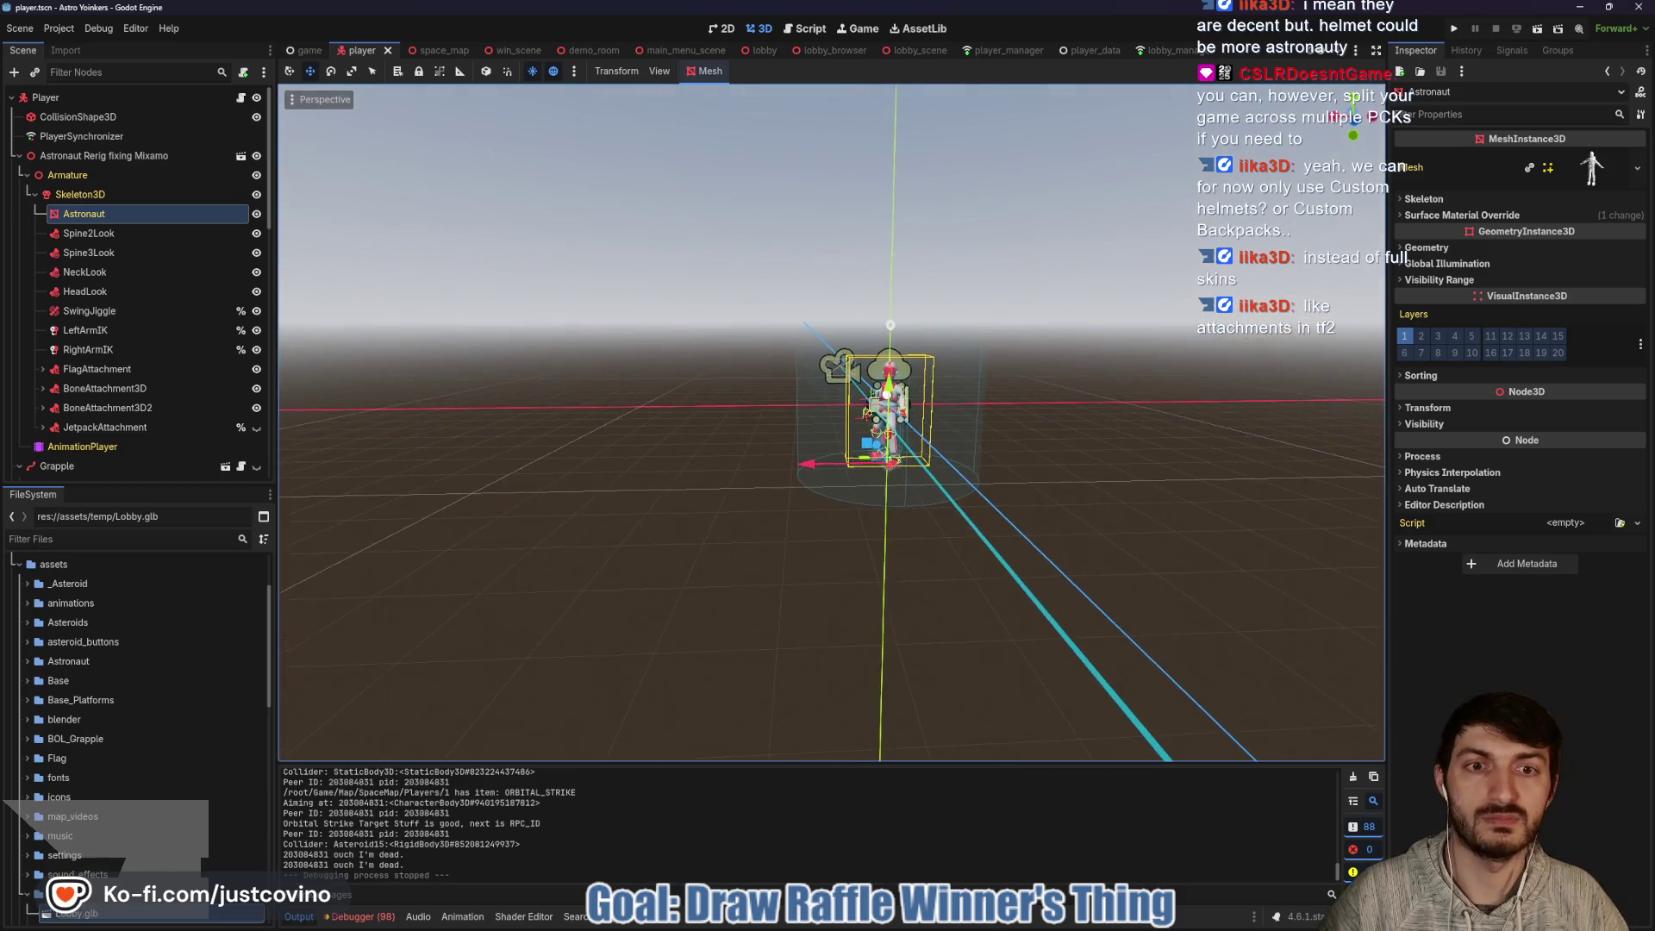
scroll(828, 350, "down", 3)
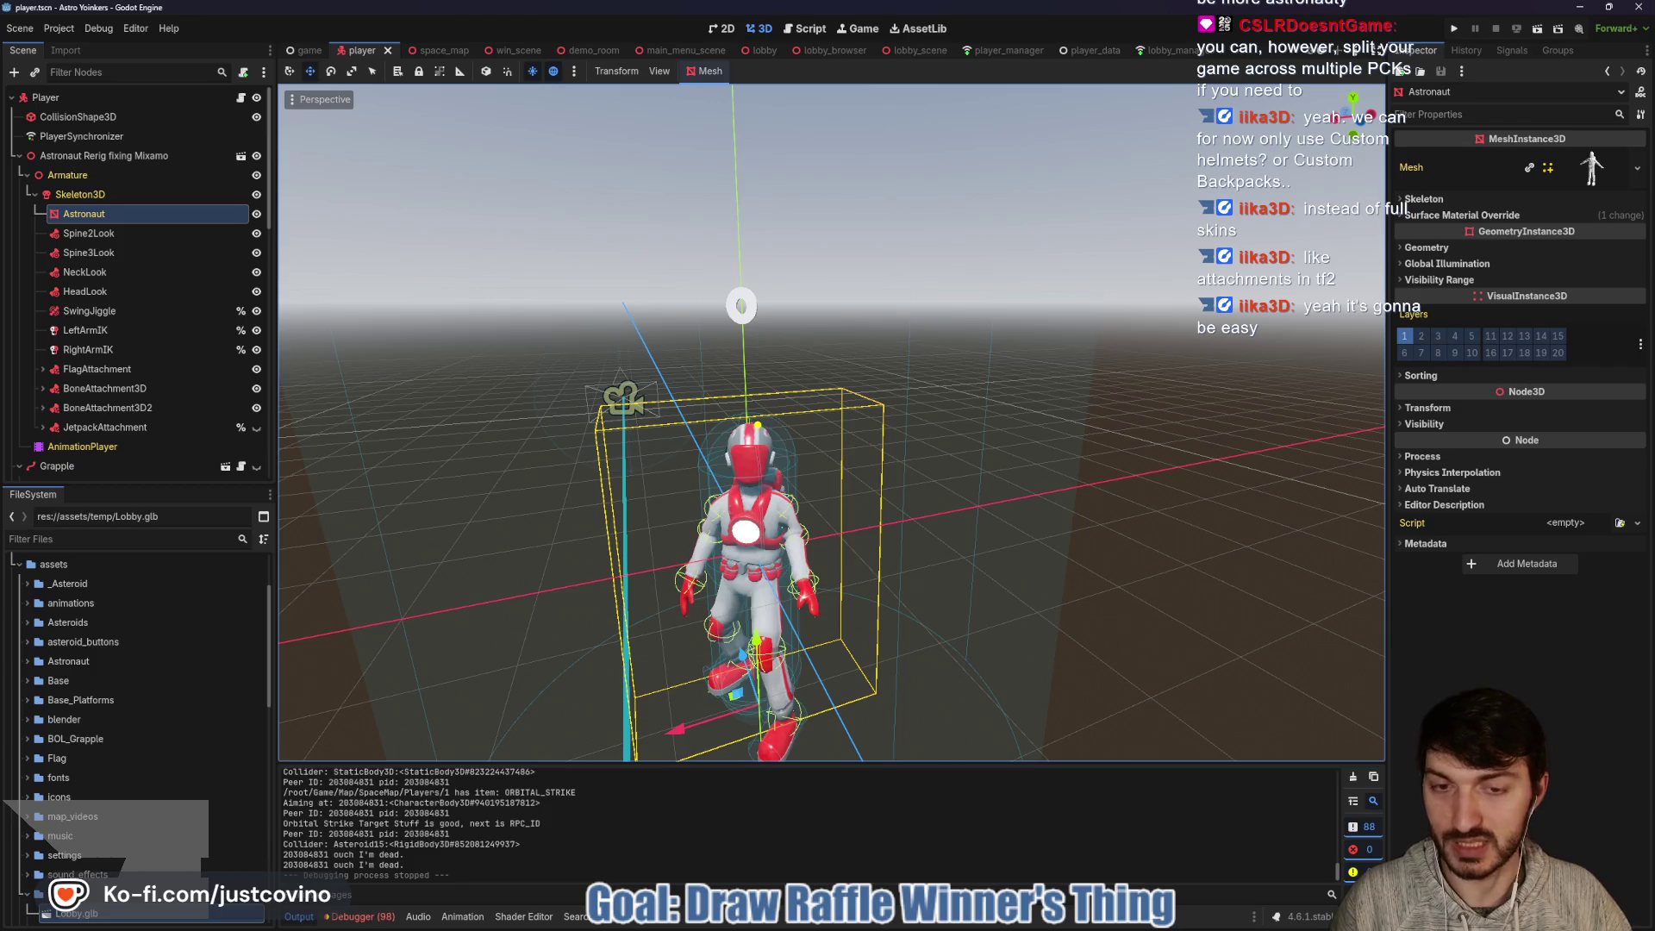
mouse_move(738, 424)
left_mouse_down()
mouse_move(760, 479)
mouse_move(744, 419)
mouse_move(698, 527)
mouse_move(750, 576)
mouse_move(776, 528)
mouse_move(807, 580)
mouse_move(772, 488)
left_mouse_up()
left_click(737, 504)
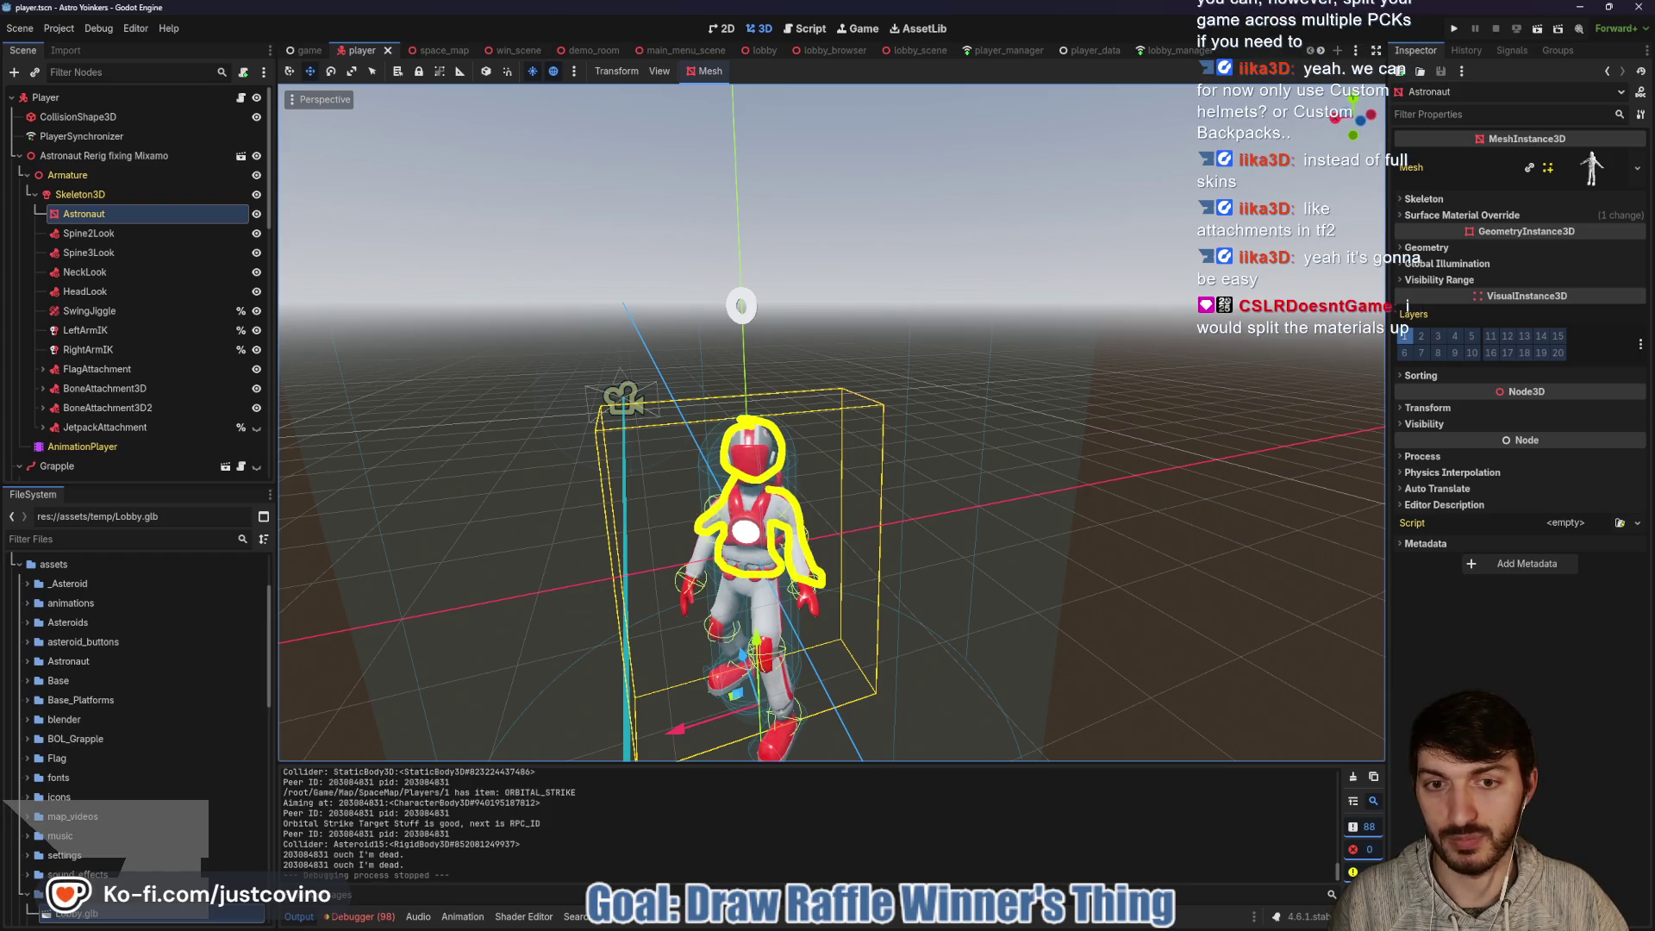
mouse_move(698, 528)
left_mouse_down()
mouse_move(719, 579)
mouse_move(772, 587)
mouse_move(779, 680)
mouse_move(762, 716)
mouse_move(748, 599)
mouse_move(736, 670)
mouse_move(704, 604)
mouse_move(719, 574)
left_mouse_up()
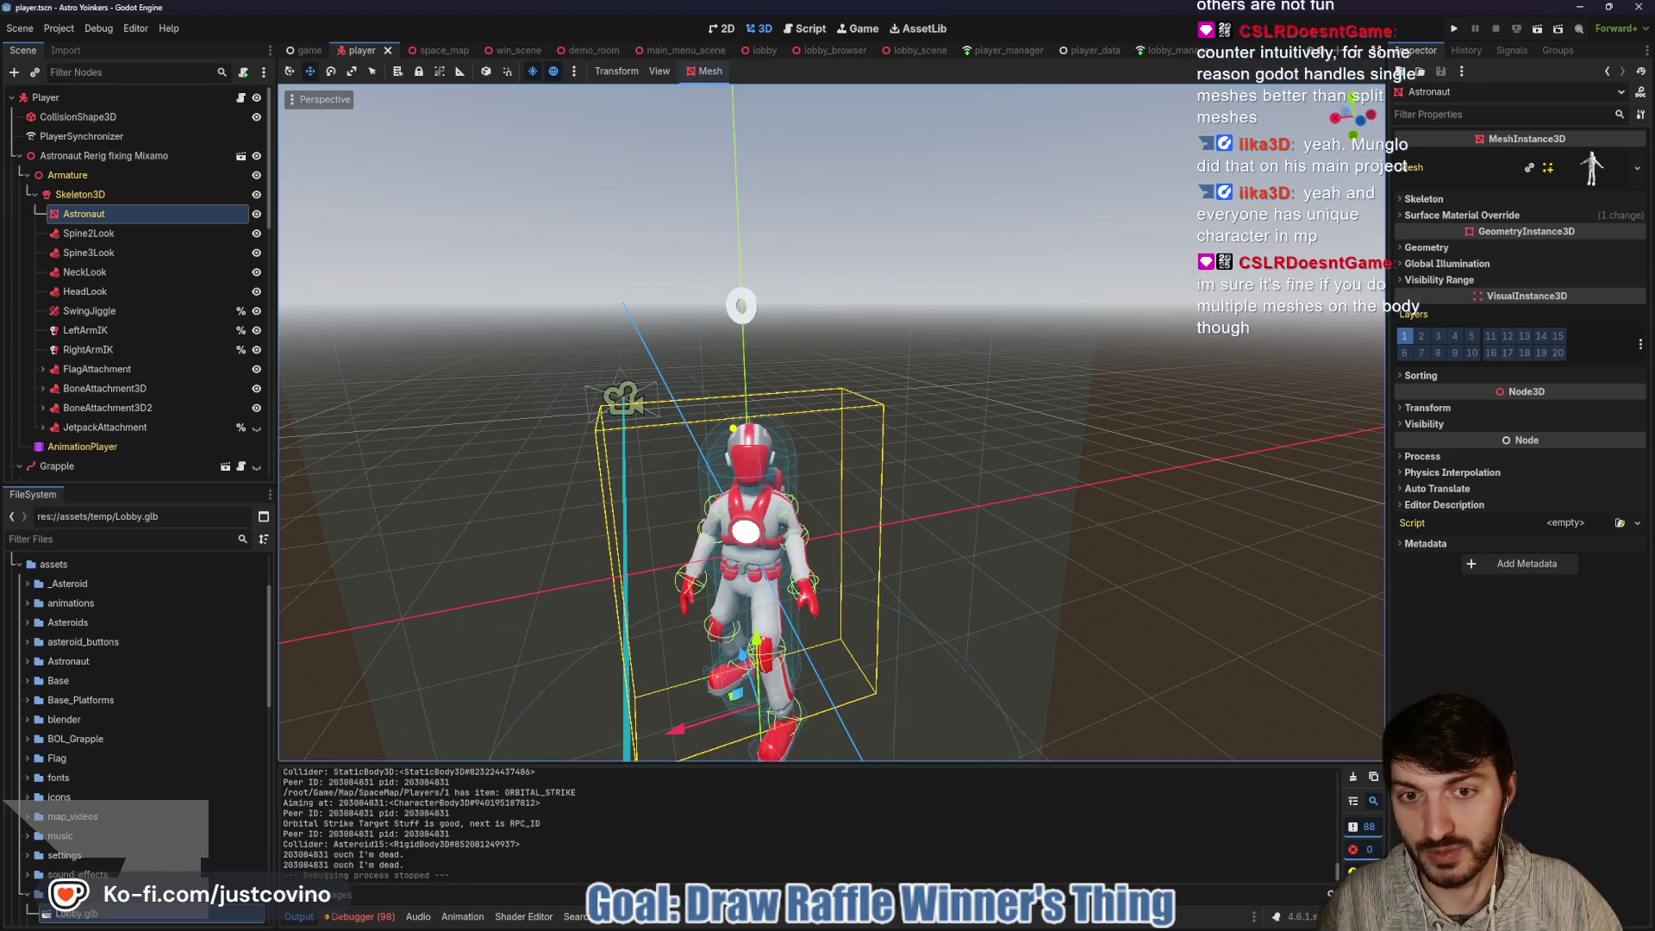
mouse_move(734, 428)
left_mouse_down()
mouse_move(775, 457)
mouse_move(728, 483)
mouse_move(730, 424)
left_mouse_up()
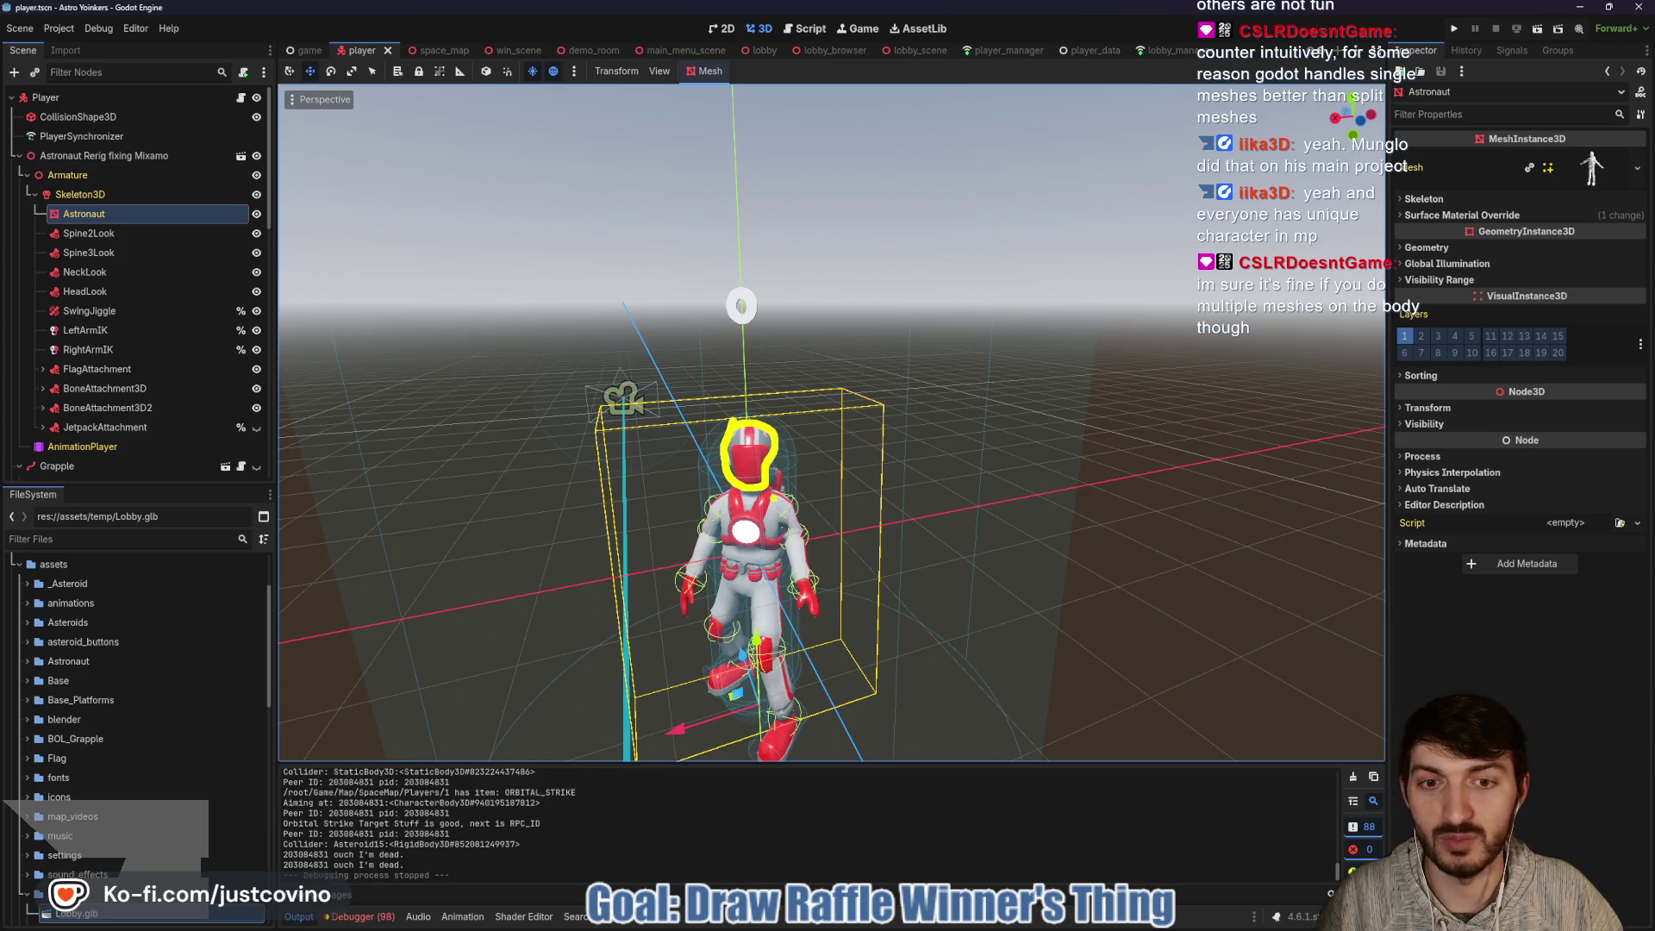
mouse_move(767, 481)
left_mouse_down()
mouse_move(804, 531)
mouse_move(792, 581)
mouse_move(785, 519)
mouse_move(741, 560)
mouse_move(685, 540)
mouse_move(737, 482)
left_mouse_up()
mouse_move(688, 575)
left_mouse_down()
mouse_move(677, 608)
mouse_move(697, 606)
mouse_move(698, 583)
left_mouse_up()
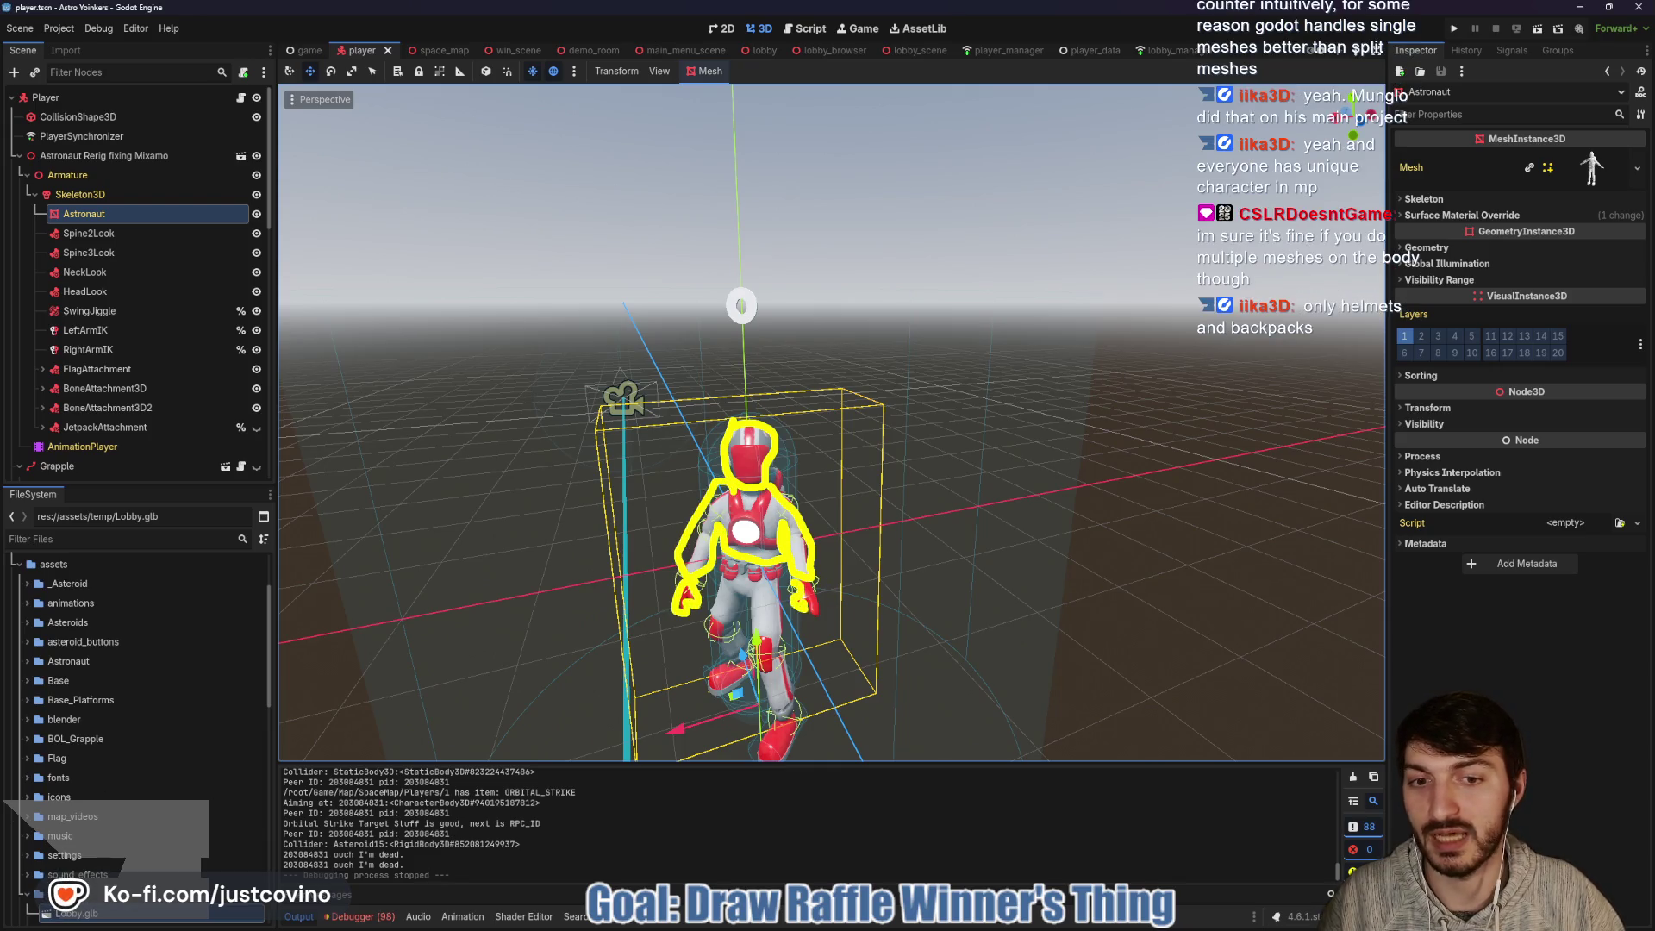
left_click_drag(818, 611, 801, 582)
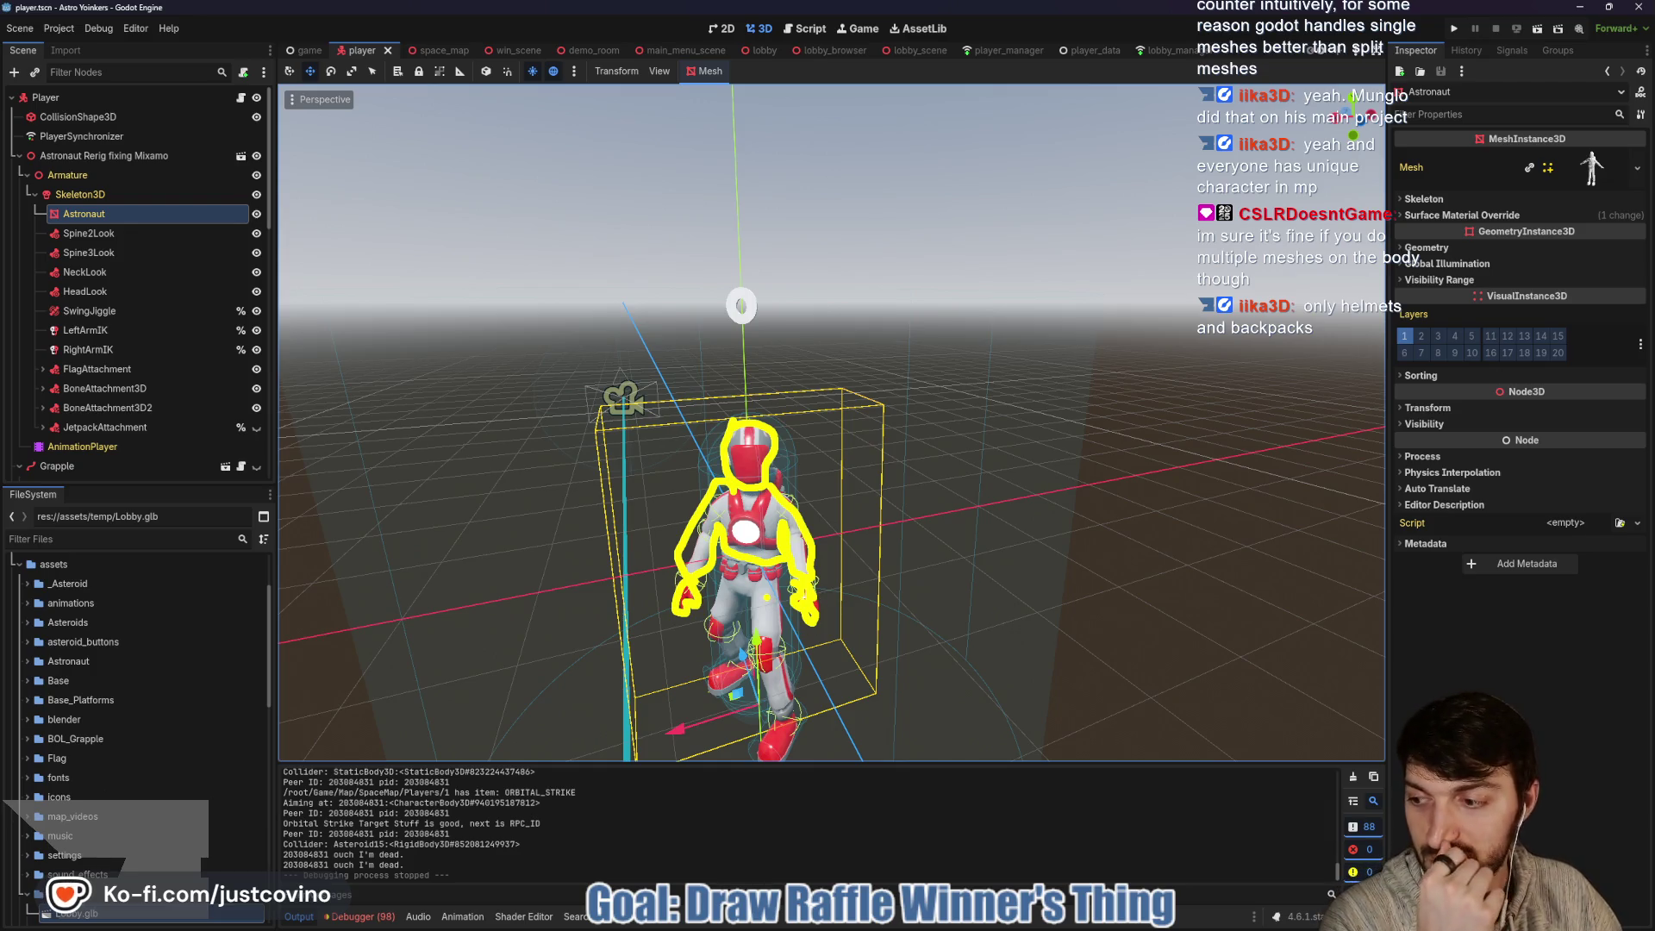
key("e")
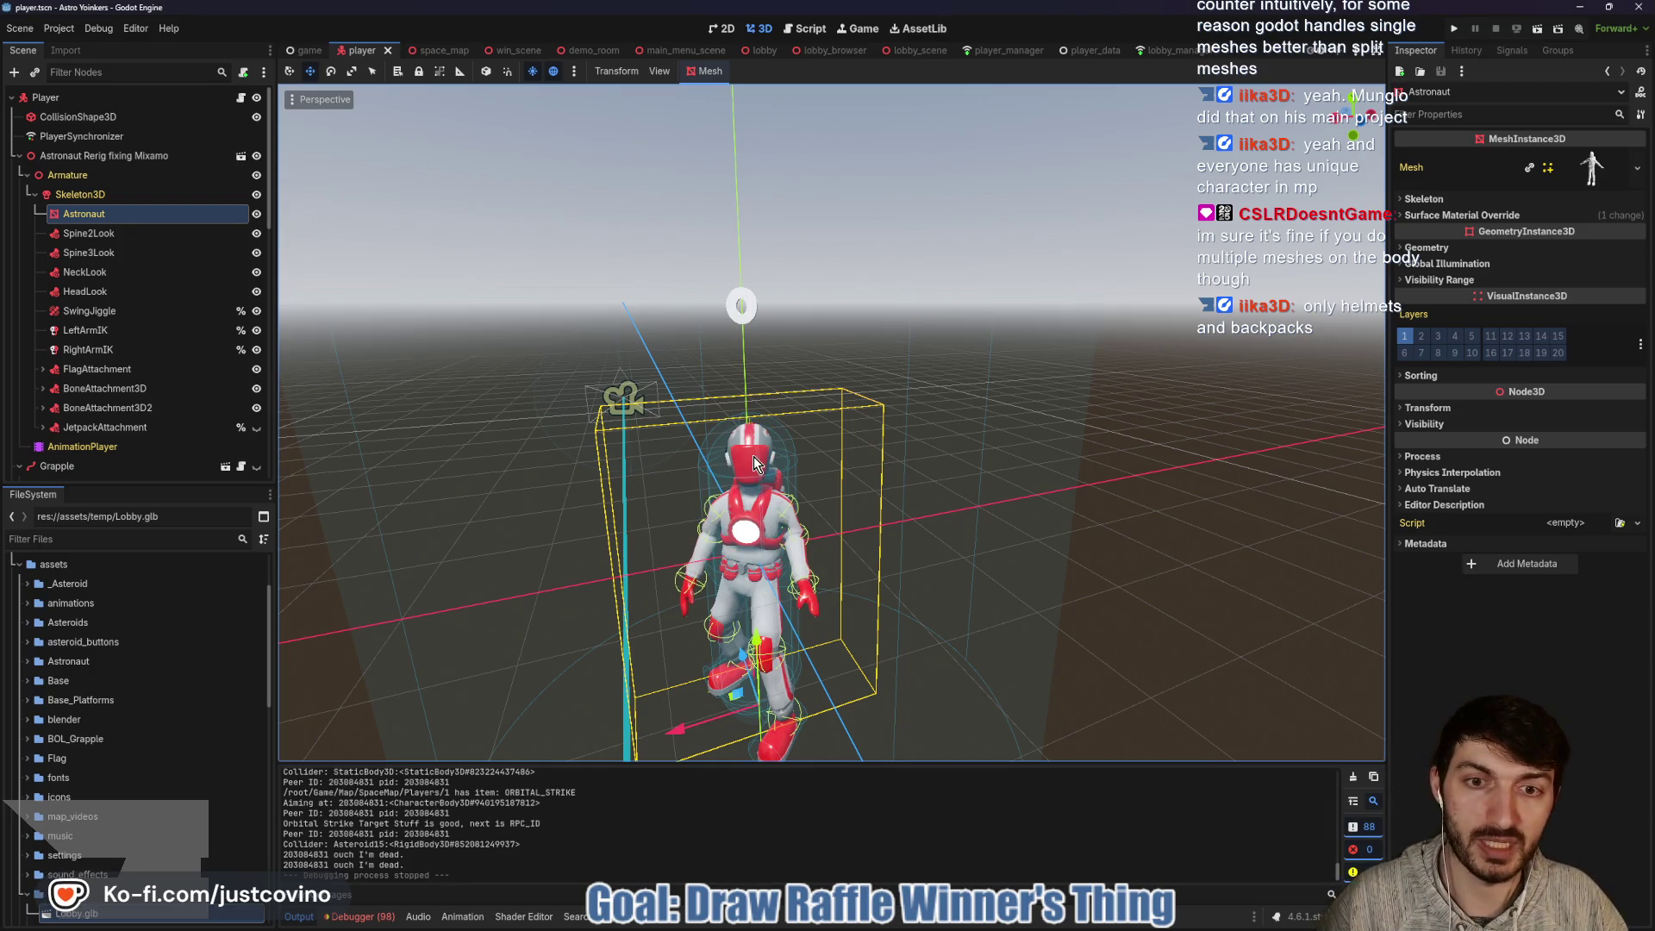
mouse_move(765, 478)
left_mouse_down()
mouse_move(731, 485)
mouse_move(728, 428)
mouse_move(781, 462)
mouse_move(716, 508)
mouse_move(671, 521)
mouse_move(561, 500)
mouse_move(848, 480)
left_mouse_up()
key("e")
- Mark the astronaut's helmet and backpack from a side view, then clear the markings
scroll(561, 499, "up", 5)
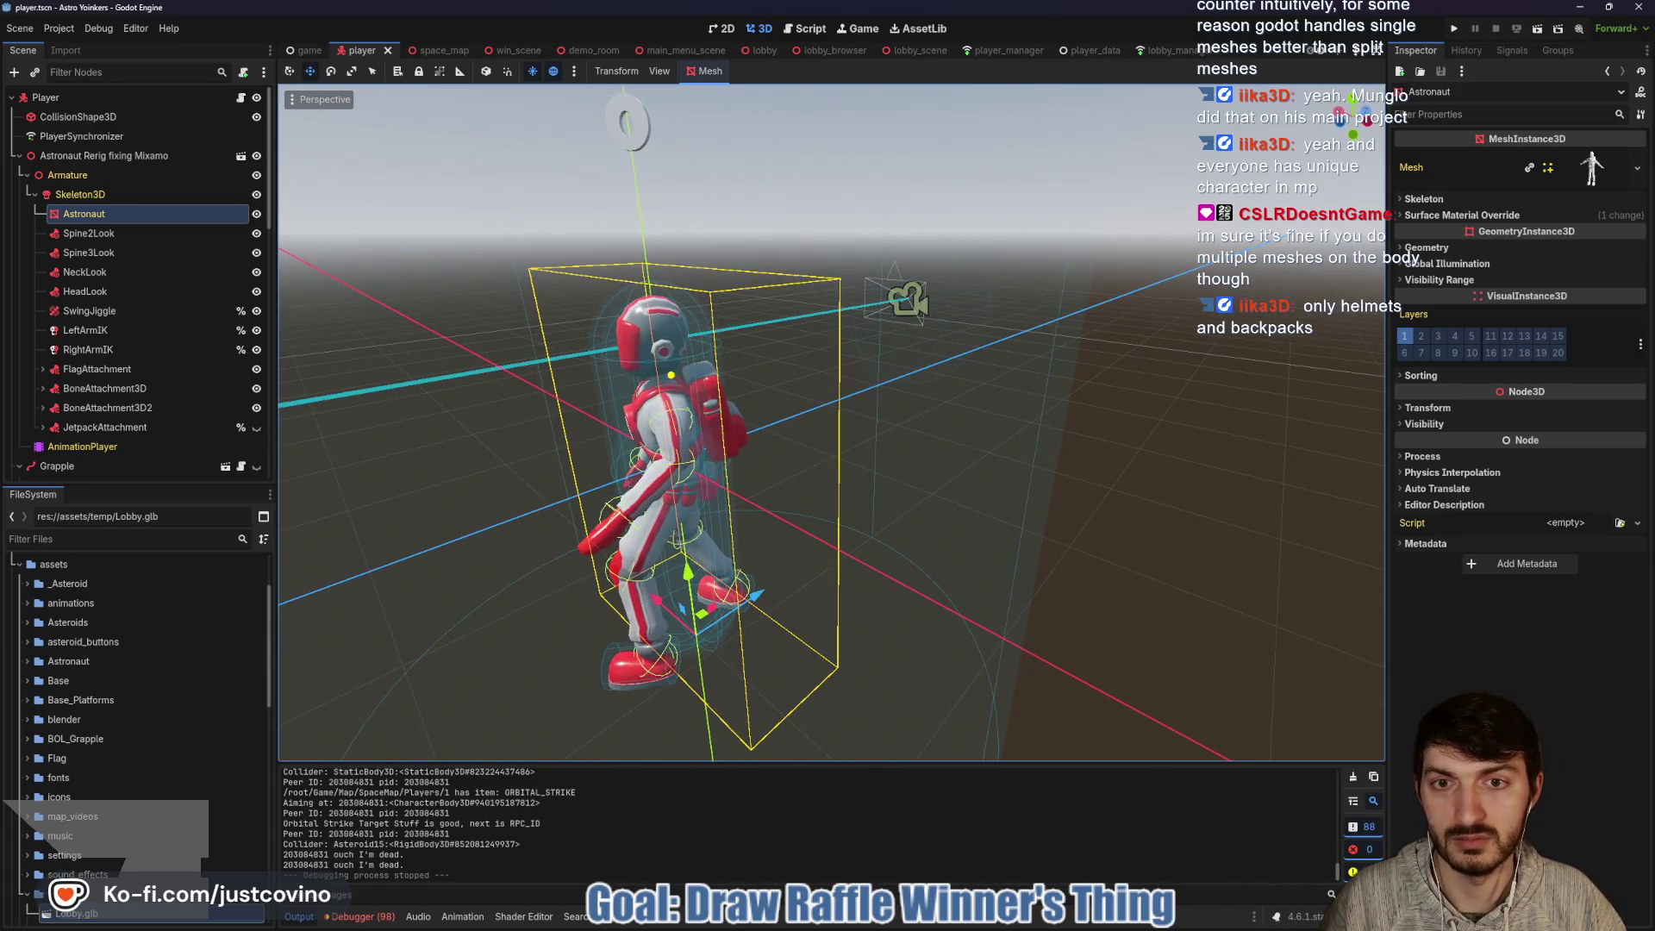
mouse_move(671, 376)
left_mouse_down()
mouse_move(619, 372)
mouse_move(667, 287)
mouse_move(675, 367)
mouse_move(739, 399)
mouse_move(721, 456)
mouse_move(688, 381)
left_mouse_up()
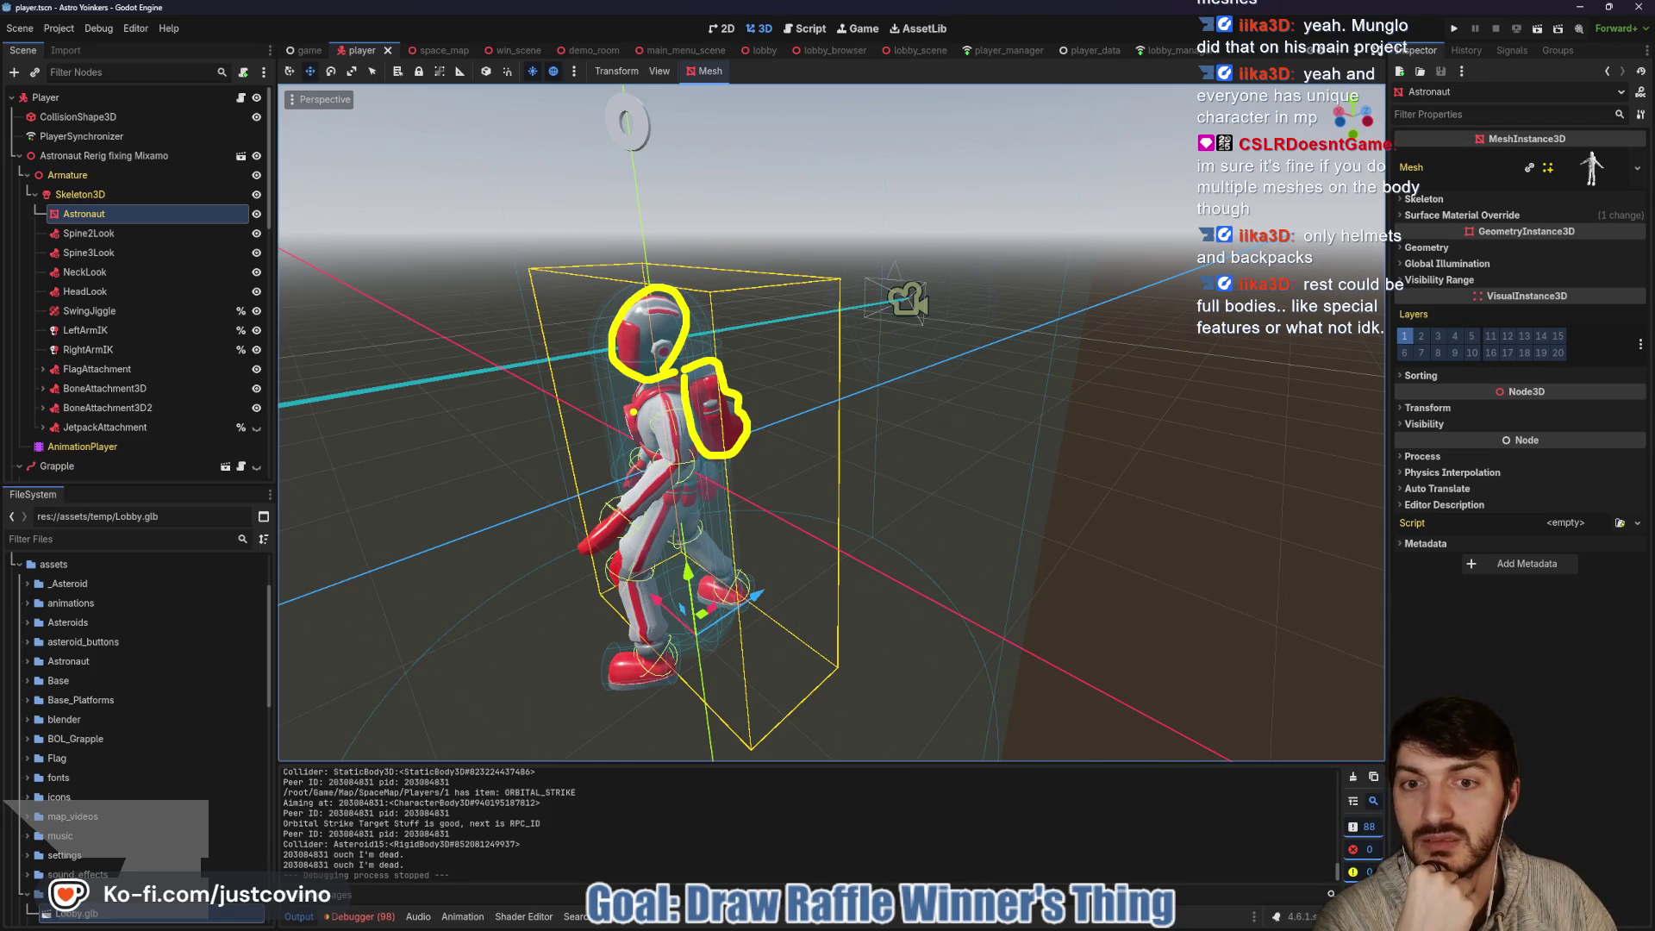
key("Escape")
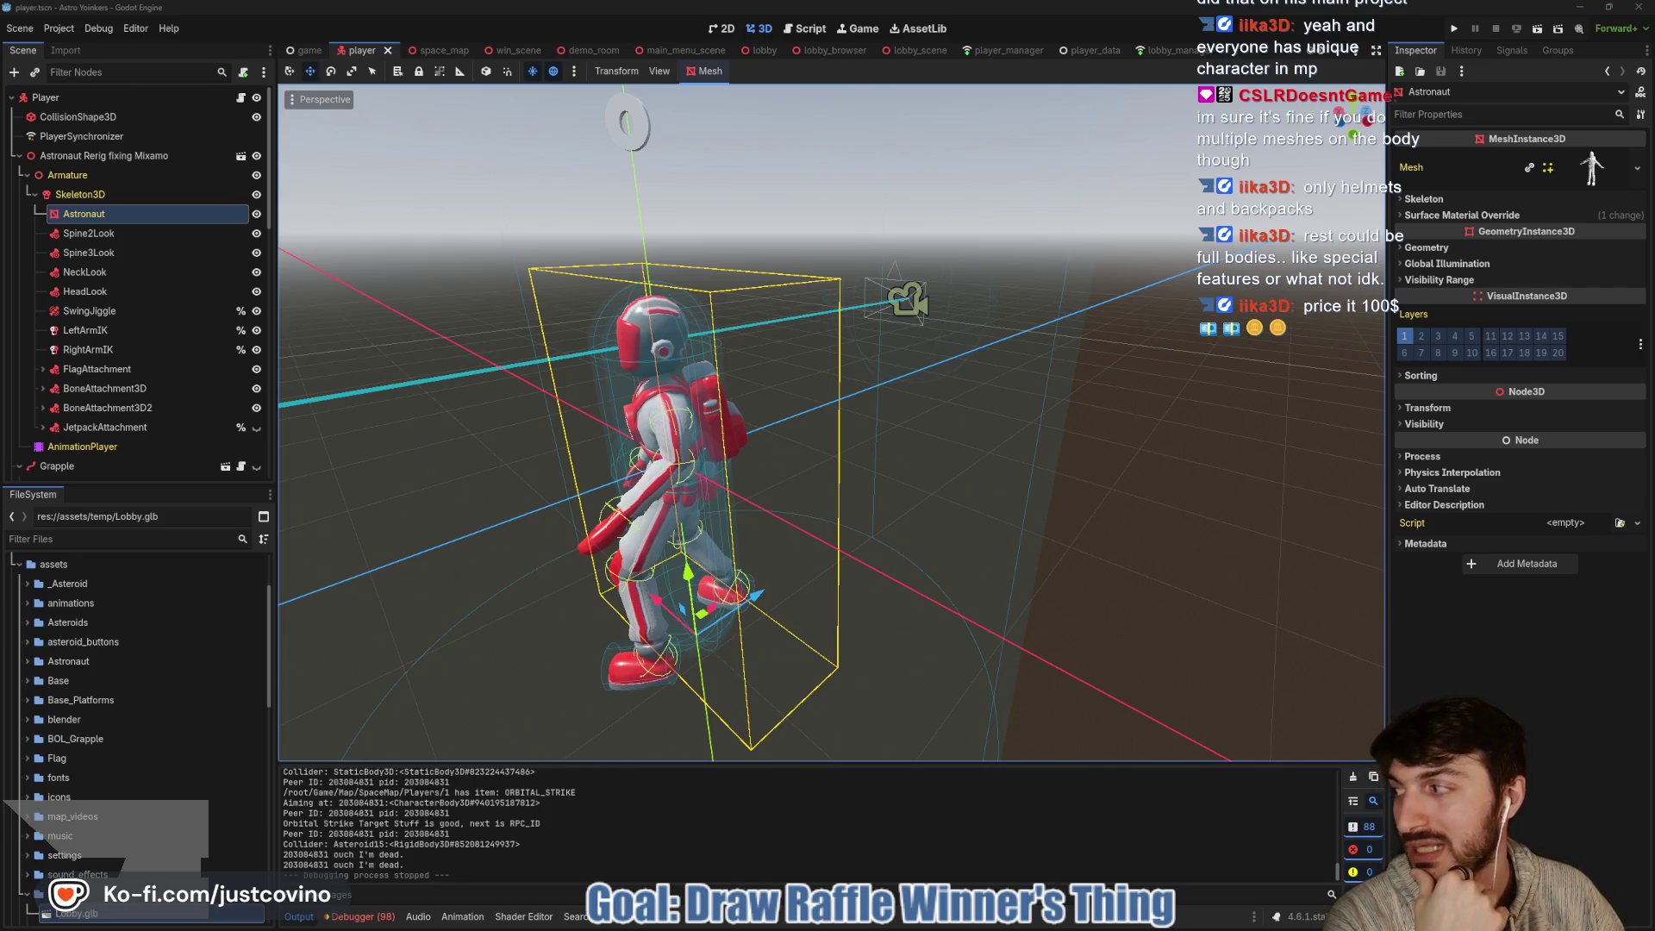
- Switch to front view and zoom out to show the whole astronaut and grid
key("KP_1")
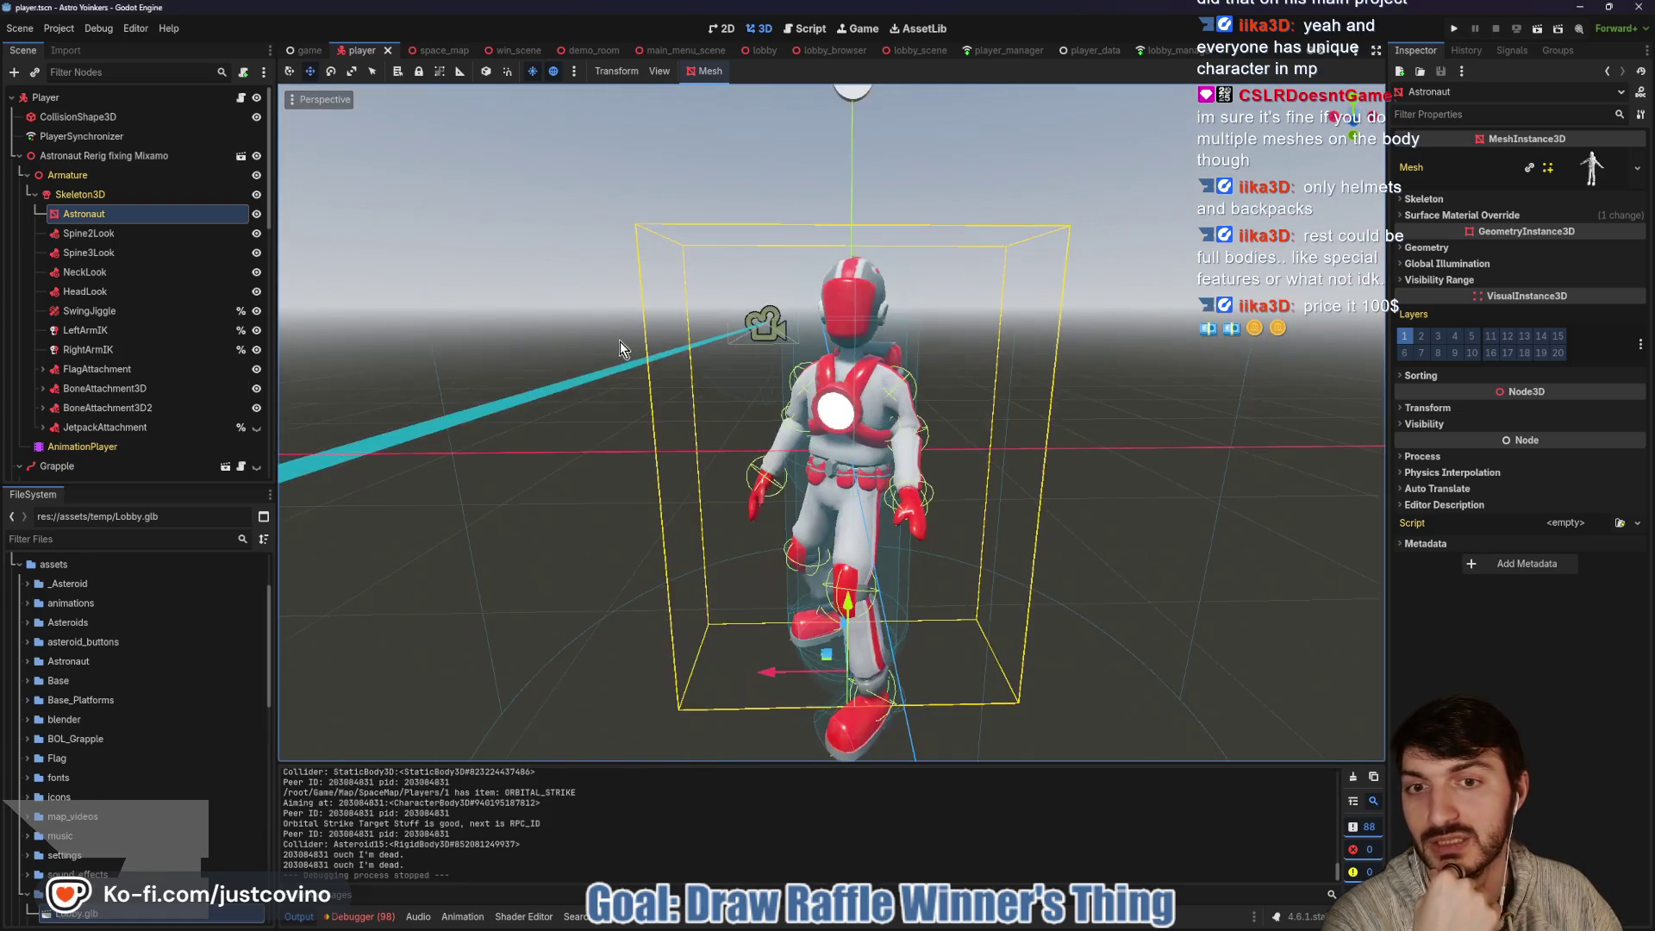
scroll(827, 423, "down", 3)
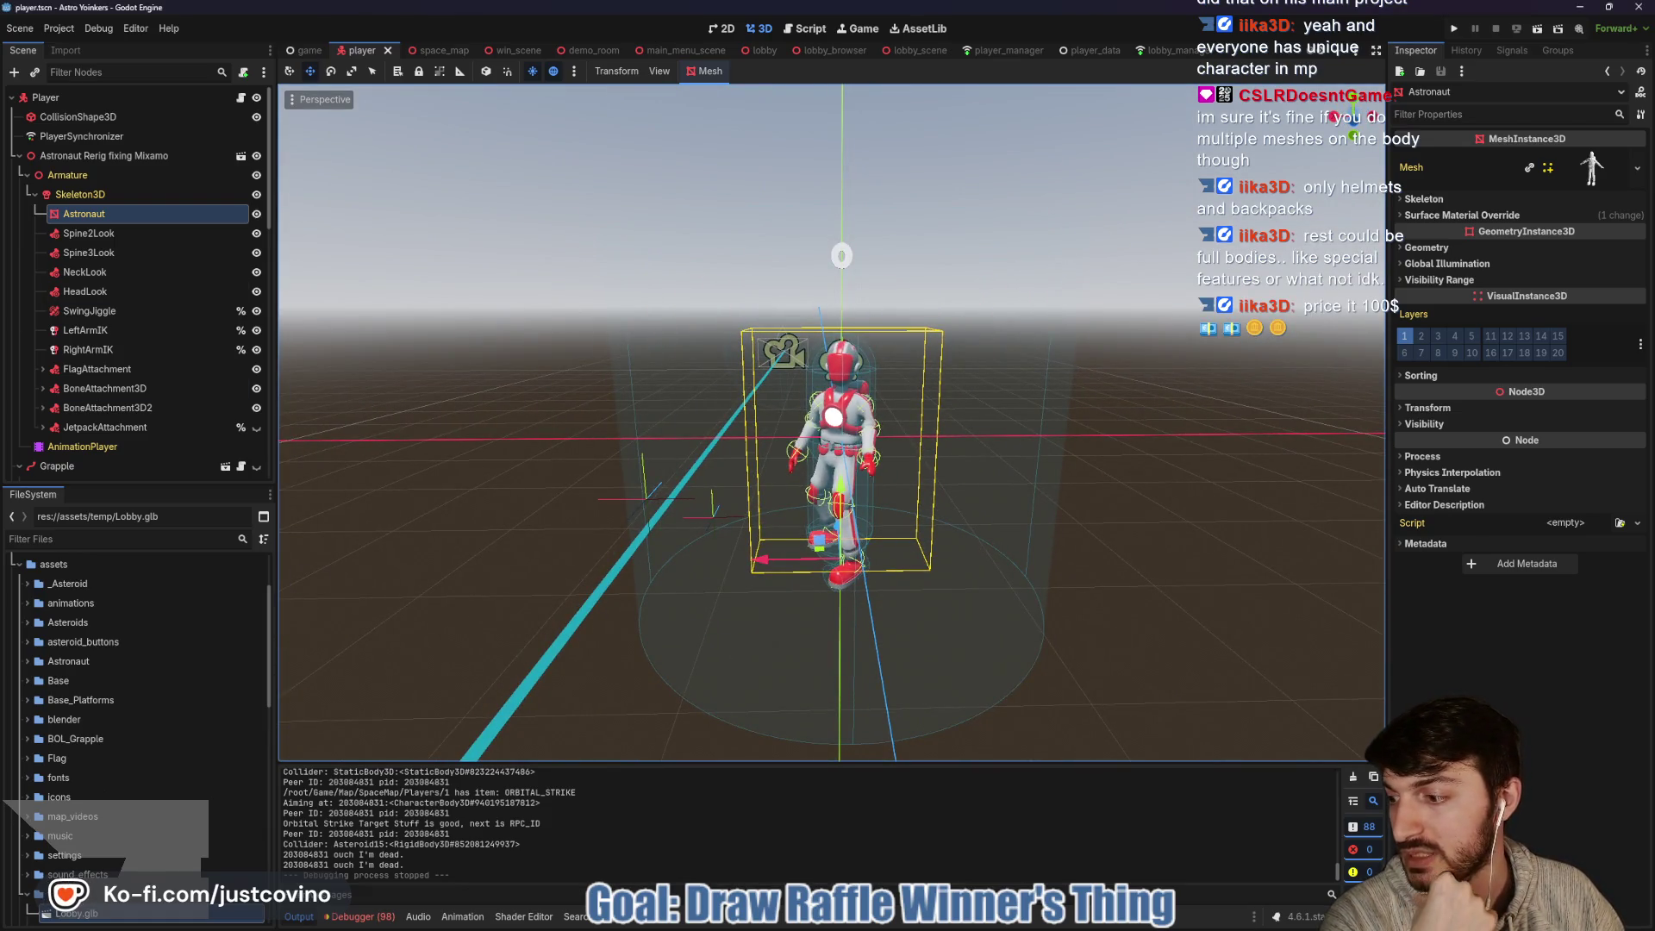